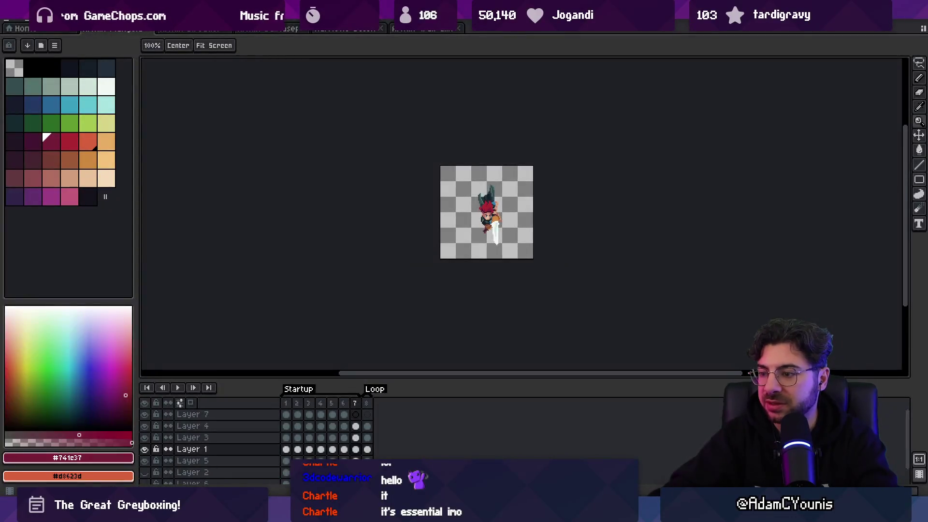
- Open Armin Plunge-Startup in Retrobox and add a Physics track spanning its 7 frames
{"action": "key", "text": "alt+Tab"}
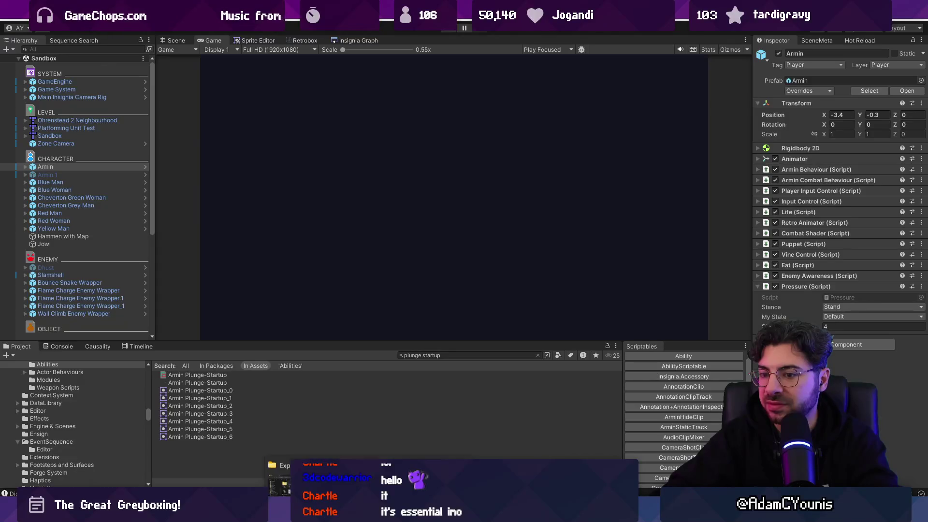
{"action": "left_click", "coordinate": [197, 375]}
{"action": "left_click", "coordinate": [297, 39]}
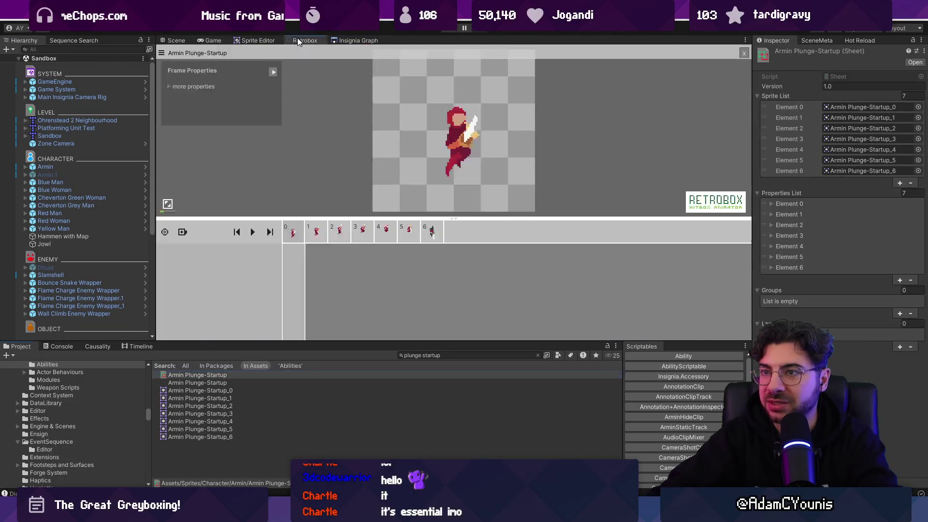
{"action": "left_click", "coordinate": [183, 232]}
{"action": "left_click", "coordinate": [194, 239]}
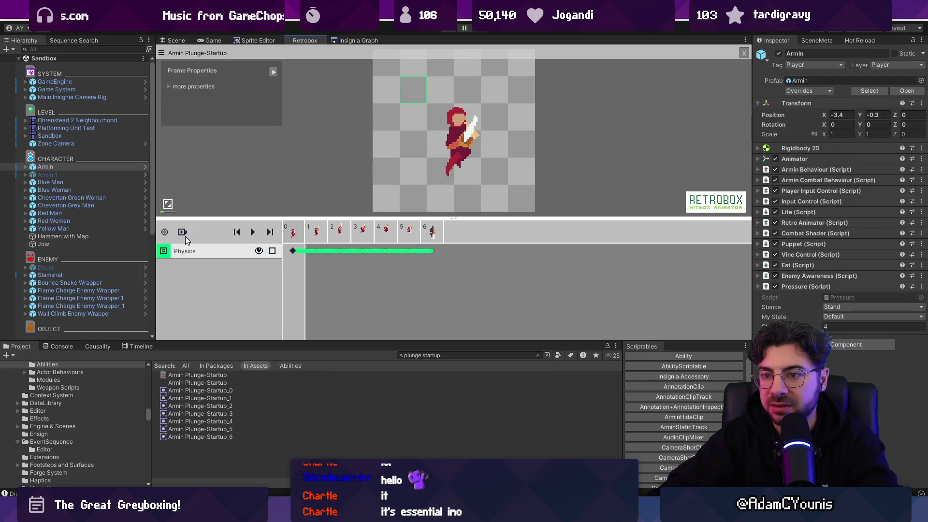
- Replace the Physics track with a Point layer named VelocityOffset
{"action": "left_click", "coordinate": [184, 251]}
{"action": "left_click", "coordinate": [182, 232]}
{"action": "left_click", "coordinate": [199, 257]}
{"action": "left_click", "coordinate": [201, 252]}
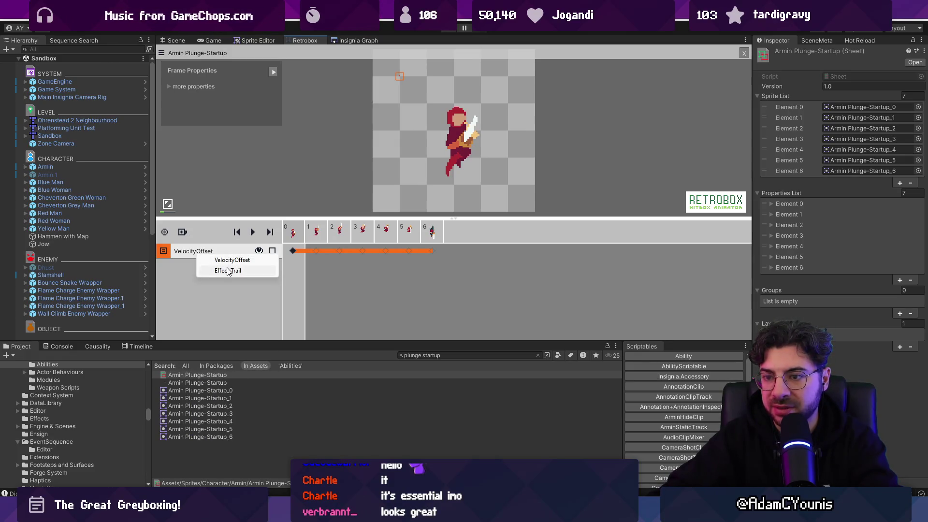
{"action": "left_click", "coordinate": [277, 255]}
- Enable trackPivot in the VelocityOffset layer's additional properties, with the sprite preview enlarged
{"action": "left_click", "coordinate": [293, 252]}
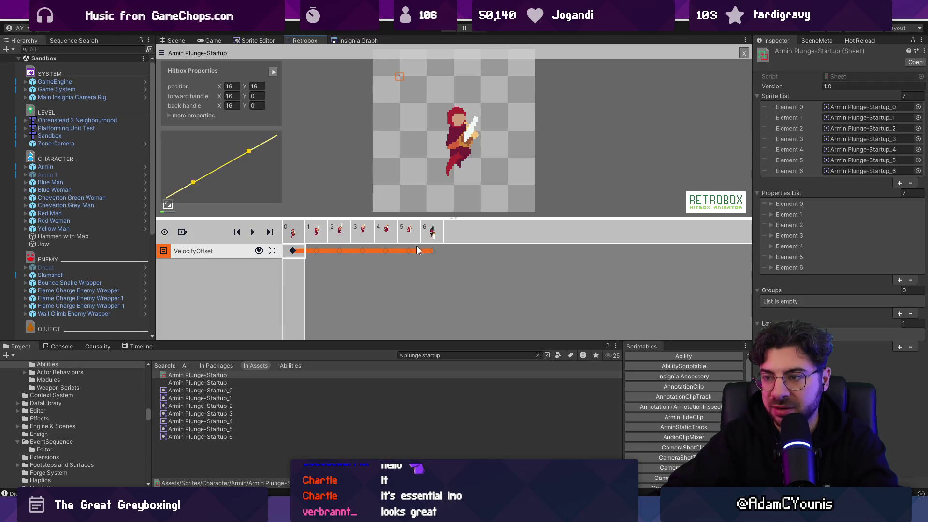
{"action": "left_click", "coordinate": [428, 253]}
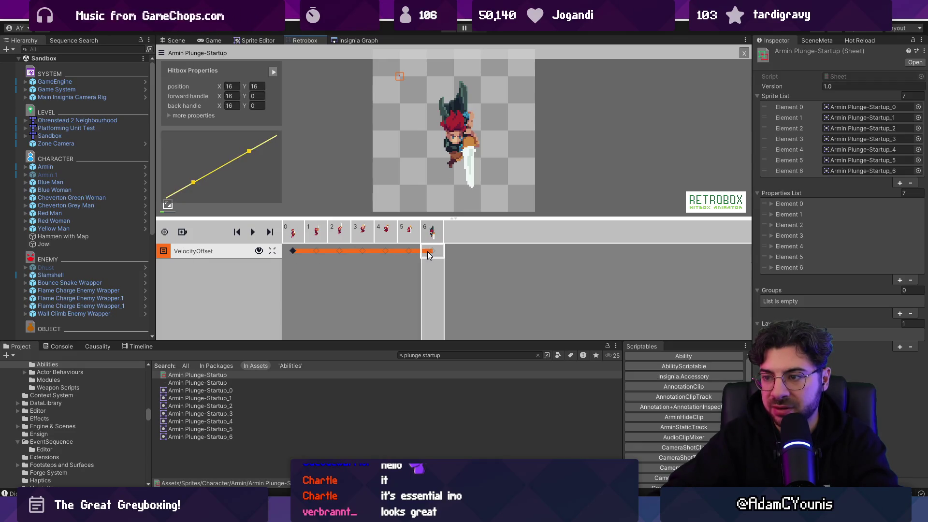
{"action": "left_click", "coordinate": [294, 252]}
{"action": "left_click", "coordinate": [170, 115]}
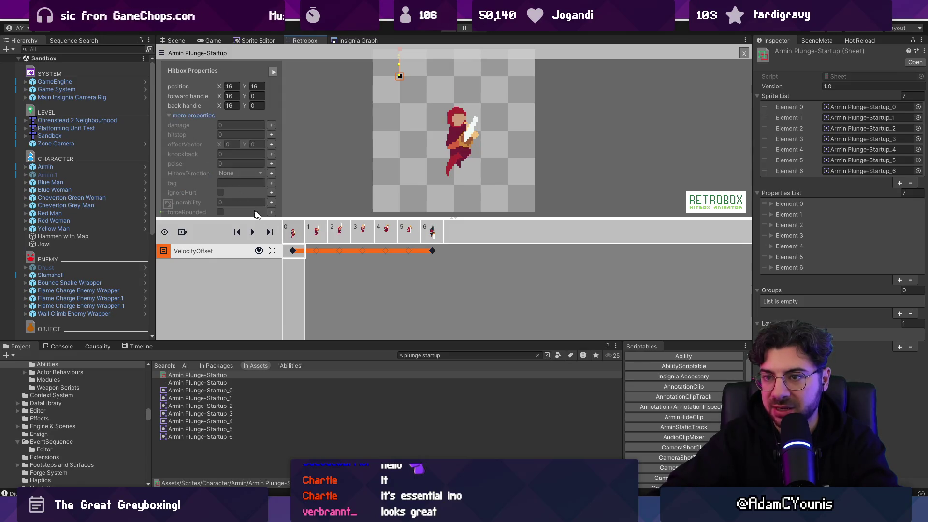
{"action": "left_click_drag", "start_coordinate": [268, 220], "coordinate": [268, 273]}
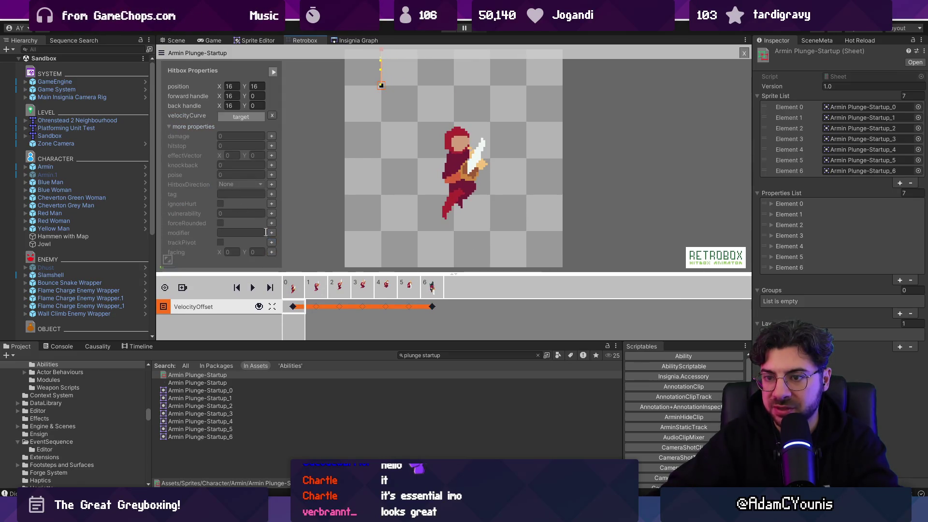
{"action": "left_click", "coordinate": [271, 243]}
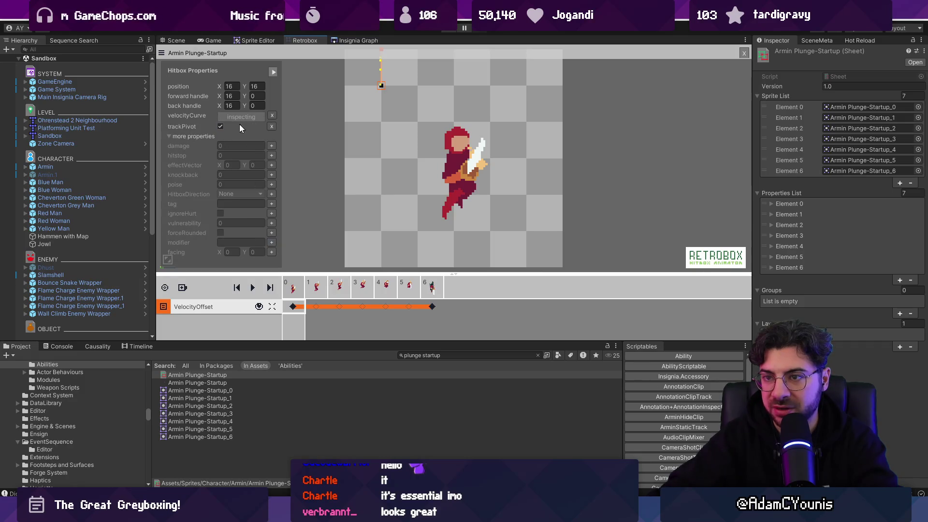
- Ease the velocity curve and drag the path diagonal, forward handle at 45.0, 35.7
{"action": "left_click", "coordinate": [170, 136]}
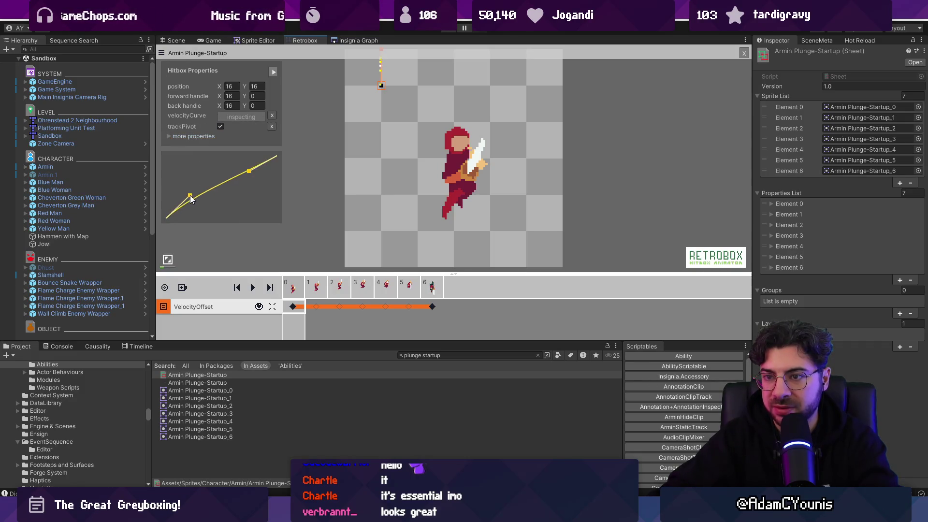
{"action": "left_click_drag", "start_coordinate": [250, 170], "coordinate": [247, 159]}
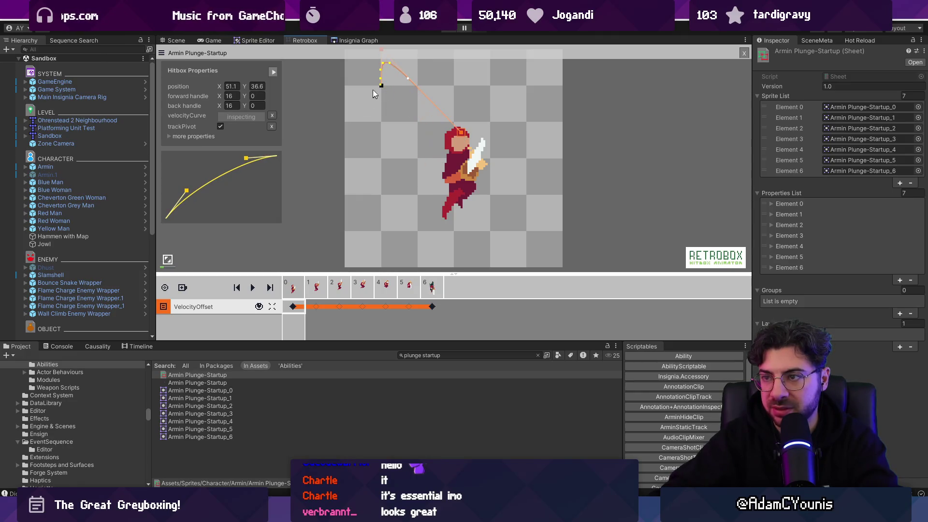
{"action": "left_click_drag", "start_coordinate": [386, 108], "coordinate": [434, 117]}
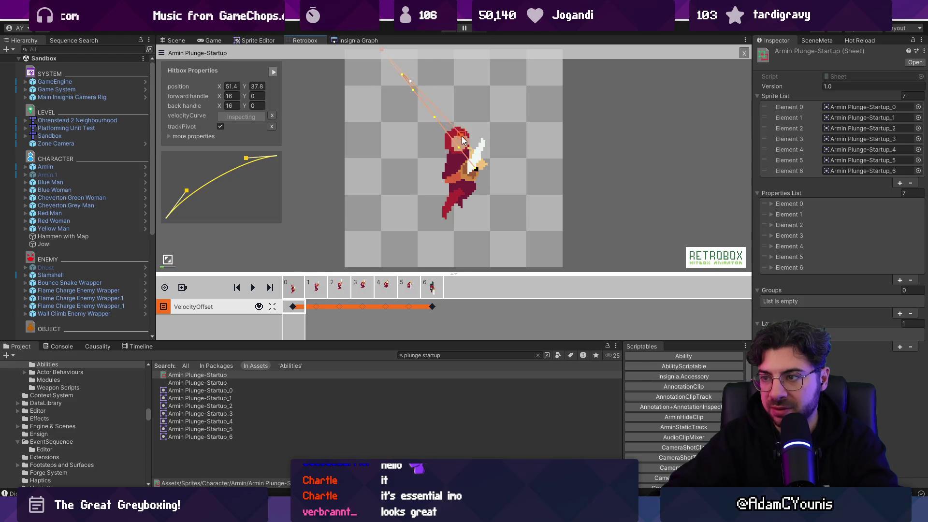
{"action": "left_click_drag", "start_coordinate": [379, 94], "coordinate": [418, 156]}
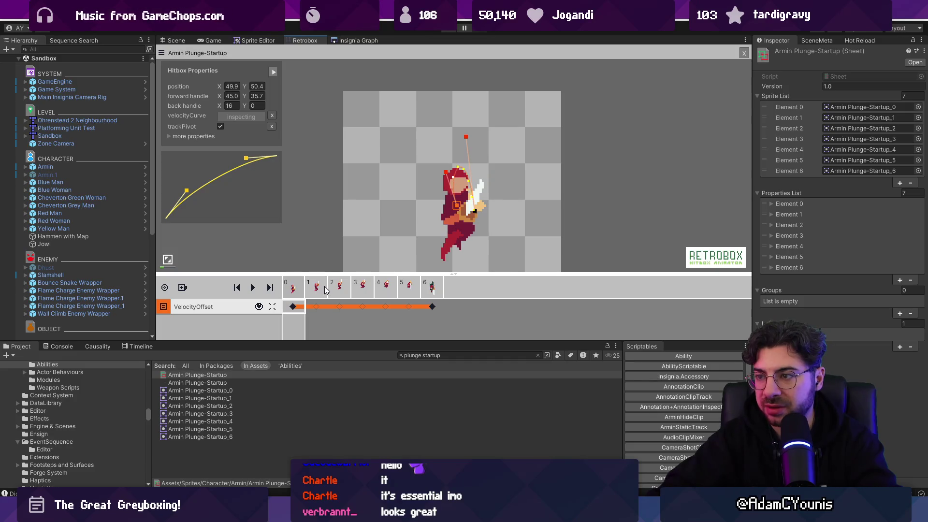
- On frame 2, pull the path's end point toward the body and lower its top point
{"action": "scroll", "coordinate": [475, 203], "scroll_direction": "up", "scroll_amount": 2}
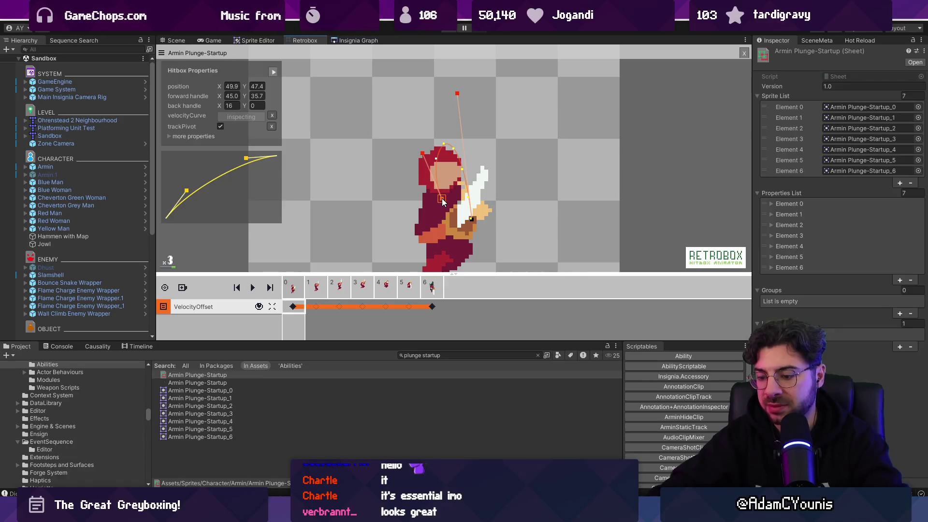
{"action": "key", "text": "Right"}
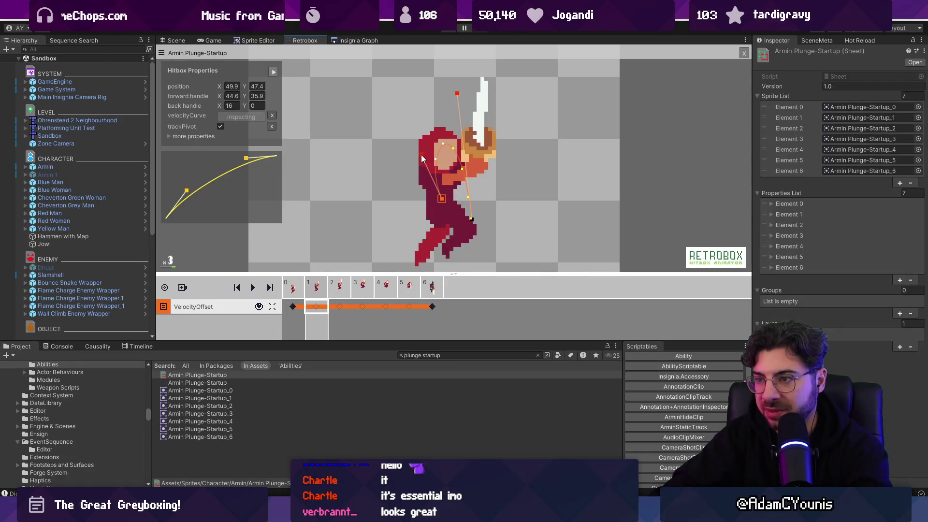
{"action": "key", "text": "Right"}
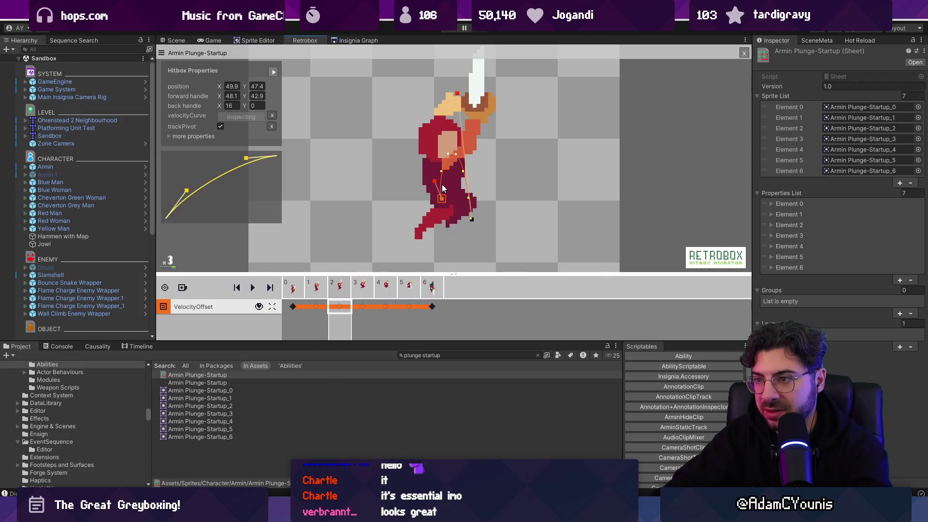
{"action": "left_click_drag", "start_coordinate": [472, 220], "coordinate": [455, 205]}
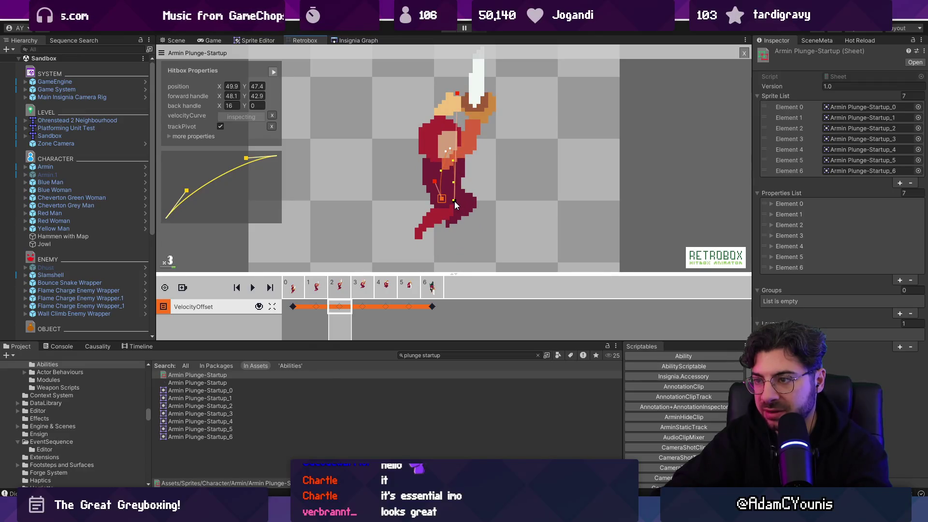
{"action": "left_click_drag", "start_coordinate": [459, 98], "coordinate": [453, 127]}
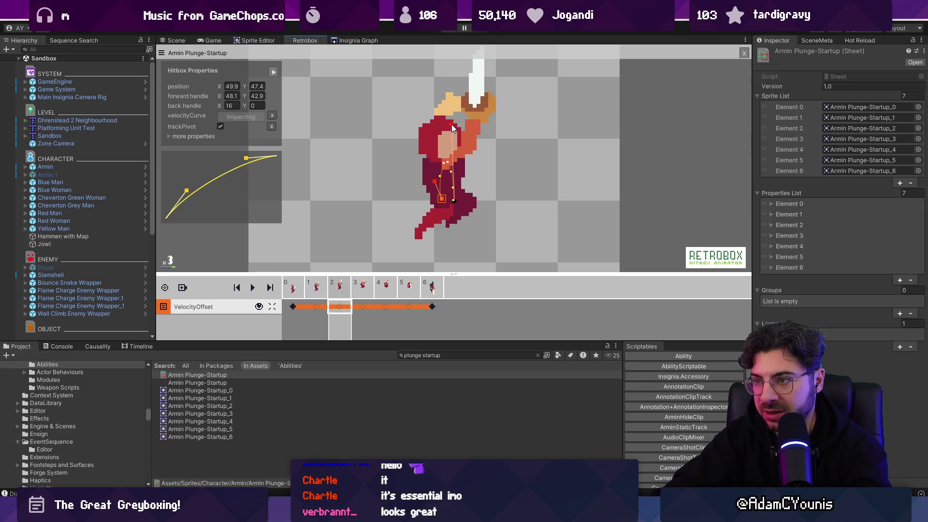
- Flatten the velocity curve on frame 3, review frames 4–5, and run the game
{"action": "key", "text": "Right"}
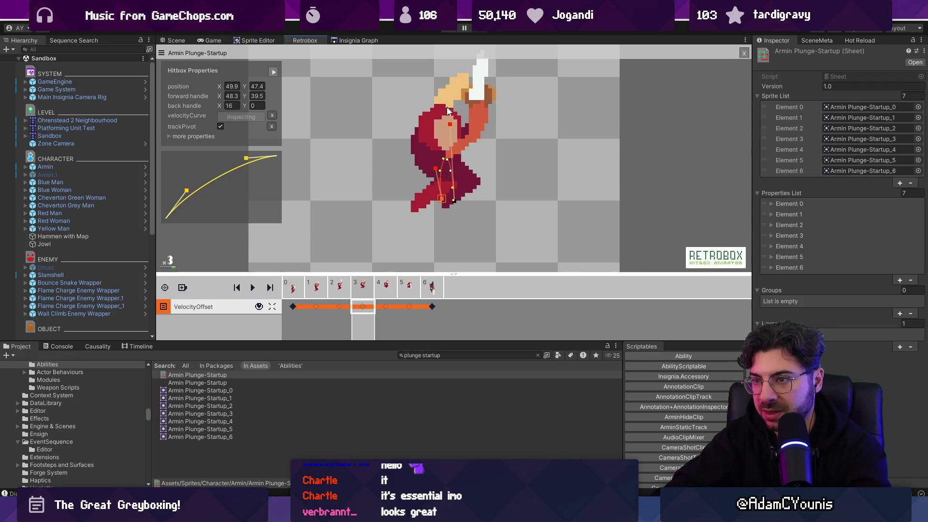
{"action": "left_click_drag", "start_coordinate": [244, 157], "coordinate": [248, 165]}
{"action": "left_click_drag", "start_coordinate": [187, 191], "coordinate": [195, 197]}
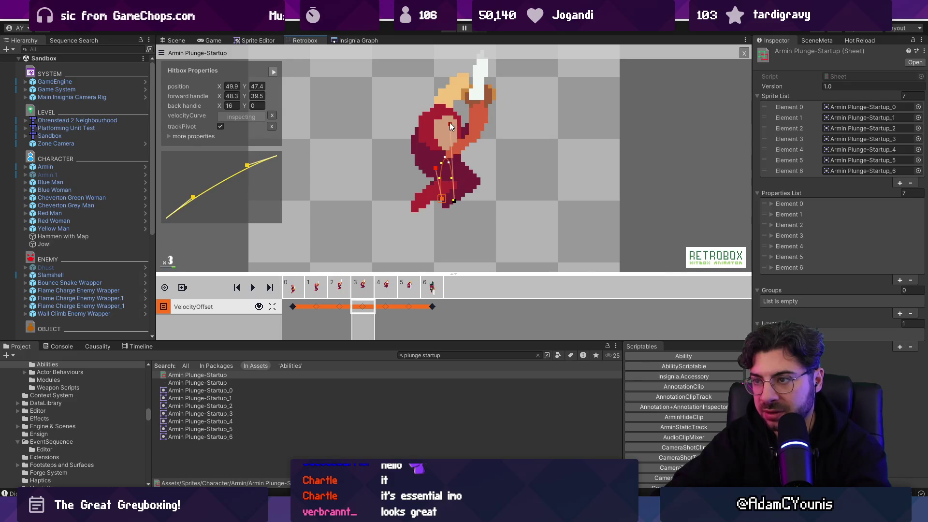
{"action": "key", "text": "Right"}
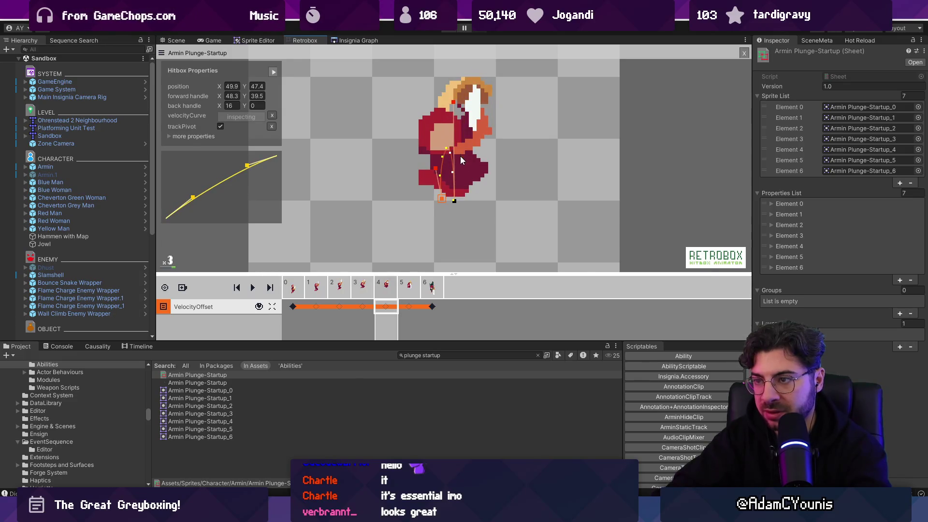
{"action": "key", "text": "Right"}
{"action": "key", "text": "Right"}
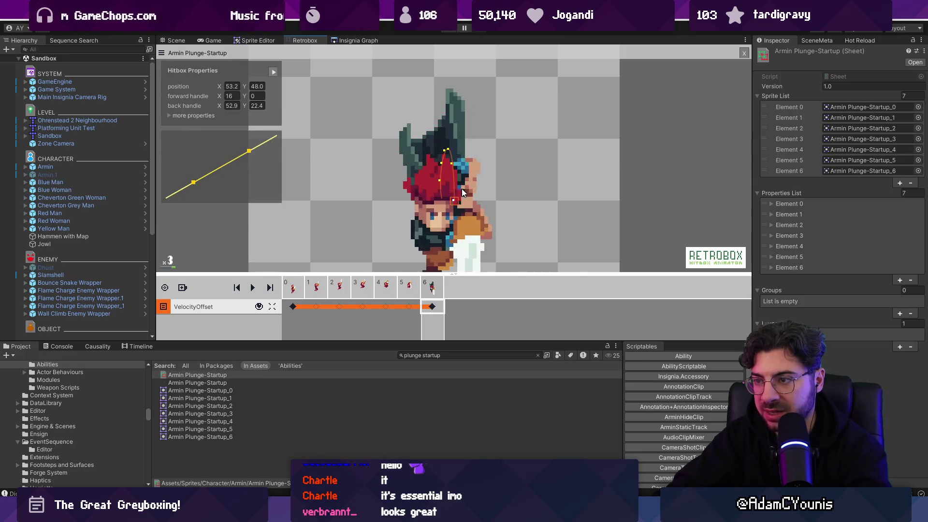
{"action": "scroll", "coordinate": [465, 195], "scroll_direction": "down", "scroll_amount": 1}
{"action": "scroll", "coordinate": [461, 203], "scroll_direction": "up", "scroll_amount": 1}
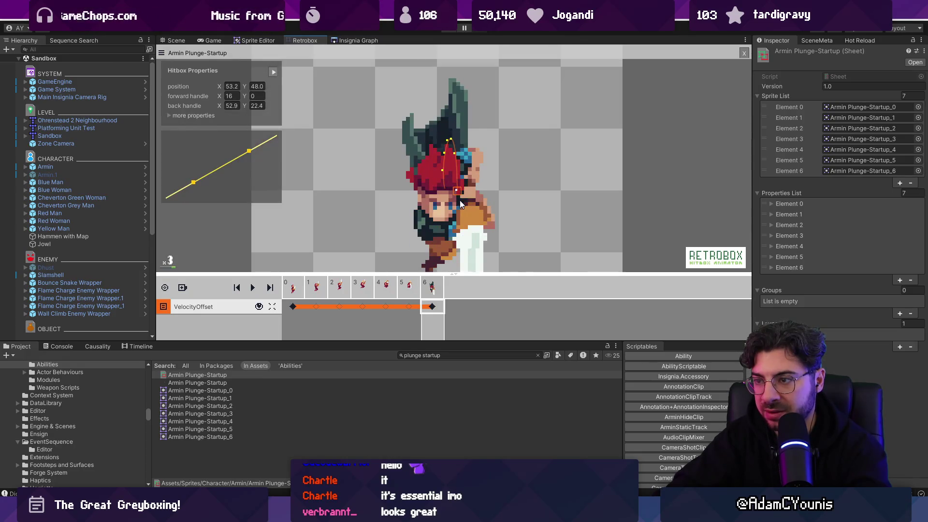
{"action": "key", "text": "Left"}
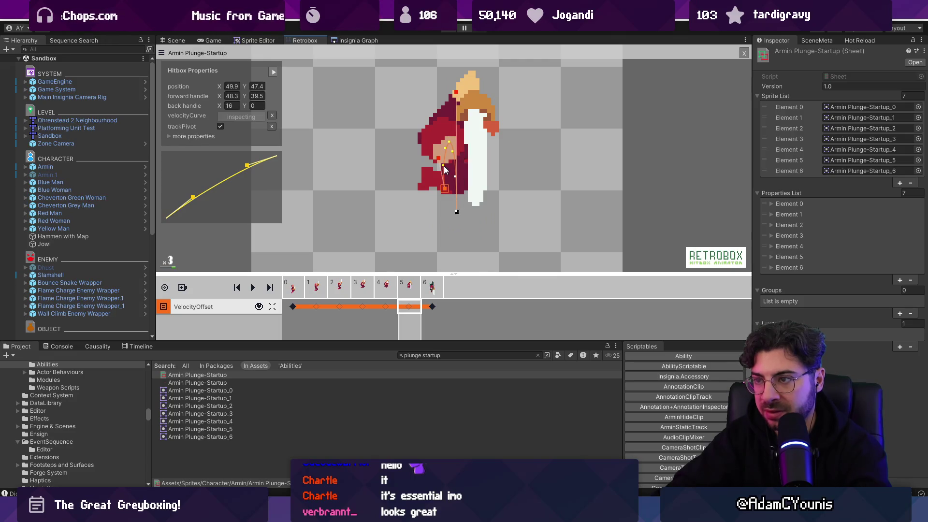
{"action": "scroll", "coordinate": [444, 166], "scroll_direction": "down", "scroll_amount": 2}
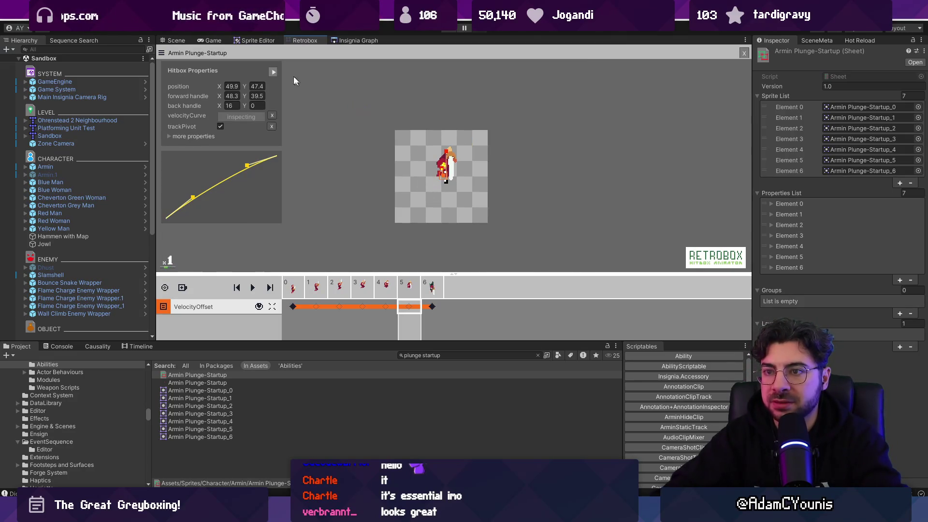
{"action": "left_click", "coordinate": [448, 29]}
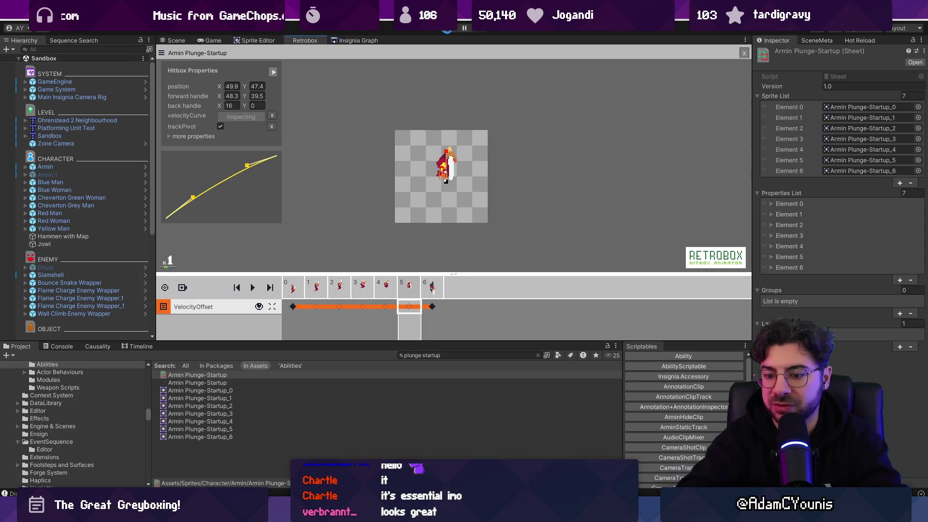
- Play-test the plunge: slash, jump up the grey shaft, plunge onto the grass, then exit fullscreen
{"action": "key", "text": "Right"}
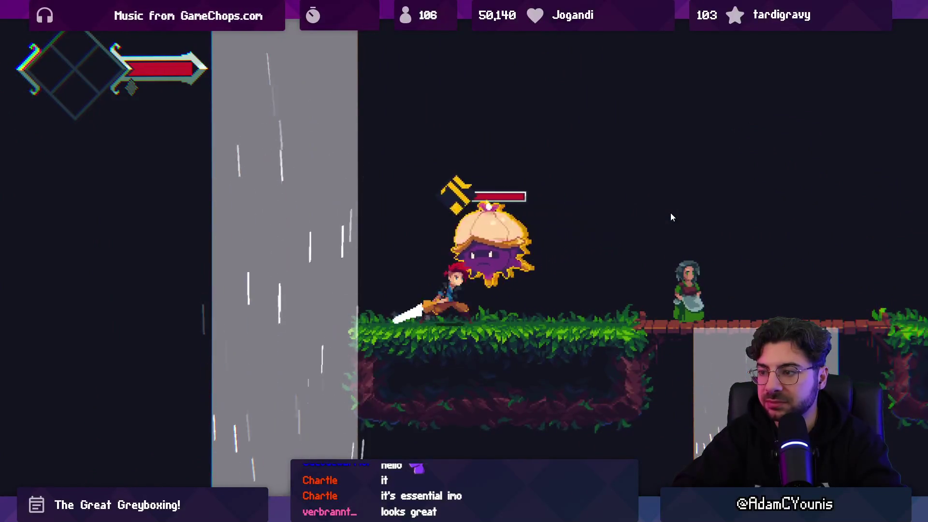
{"action": "key", "text": "x"}
{"action": "key", "text": "Left"}
{"action": "key", "text": "space"}
{"action": "key", "text": "space"}
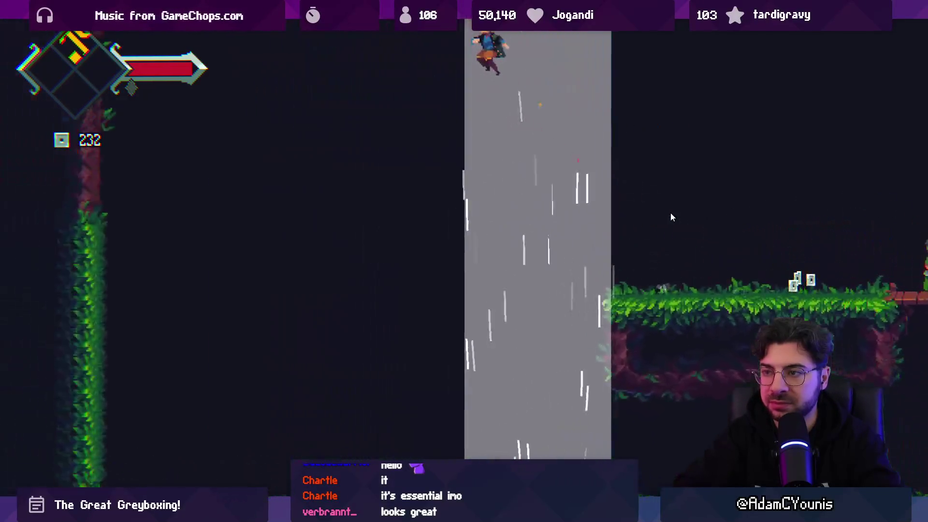
{"action": "key", "text": "x"}
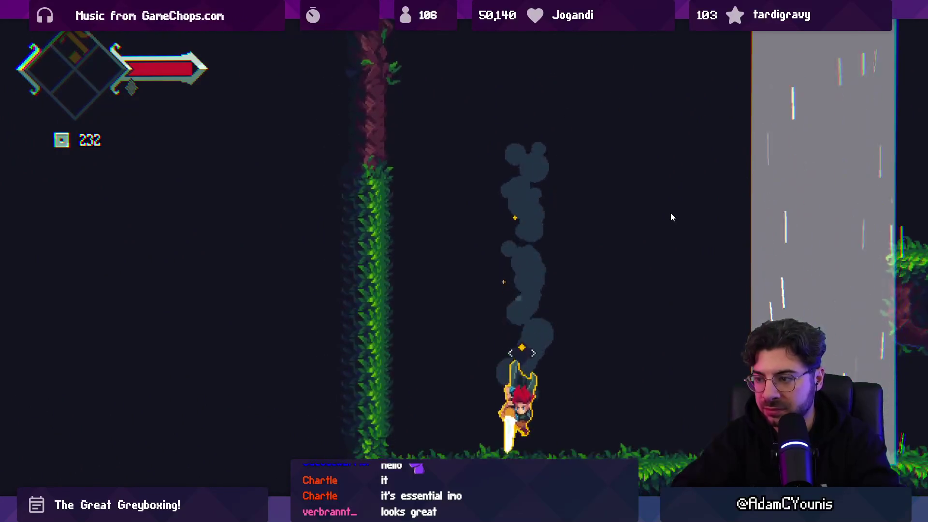
{"action": "key", "text": "space"}
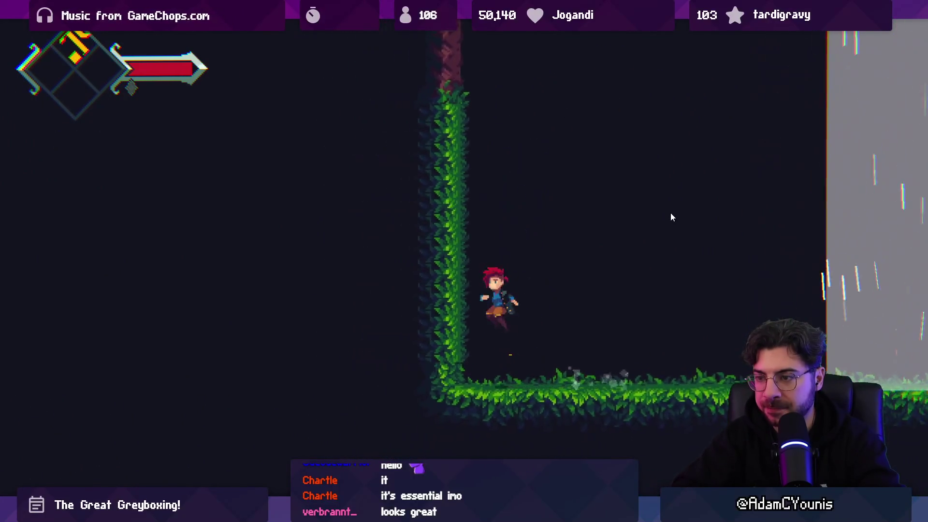
{"action": "key", "text": "Right"}
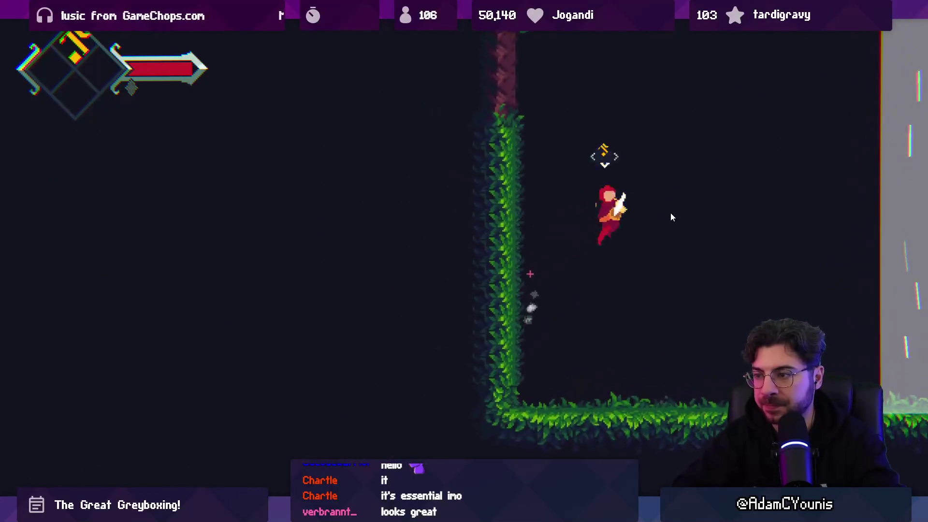
{"action": "key", "text": "x"}
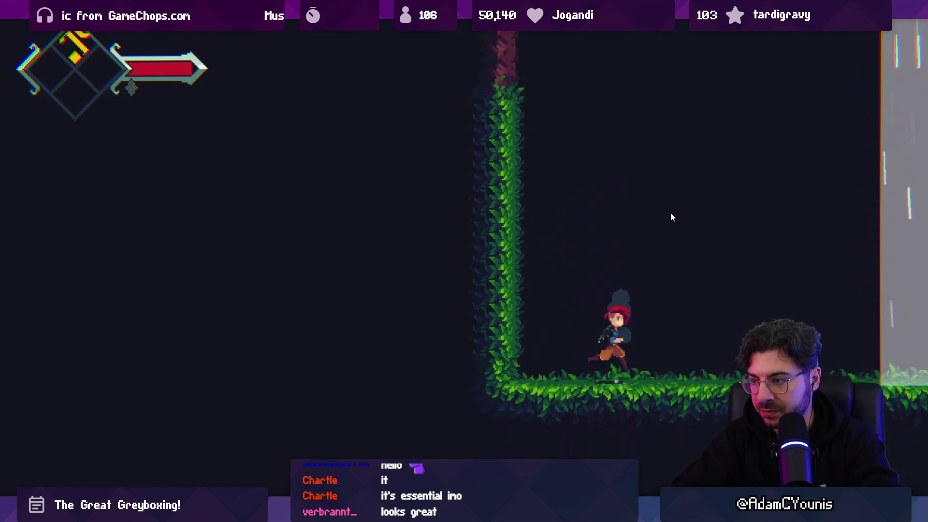
{"action": "key", "text": "Right"}
{"action": "key", "text": "space"}
{"action": "key", "text": "x"}
{"action": "key", "text": "Down"}
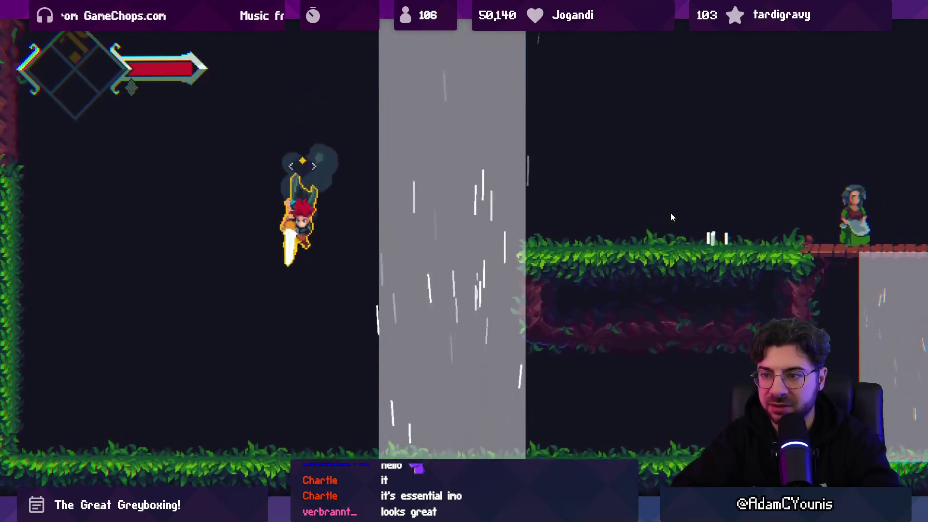
{"action": "key", "text": "Right"}
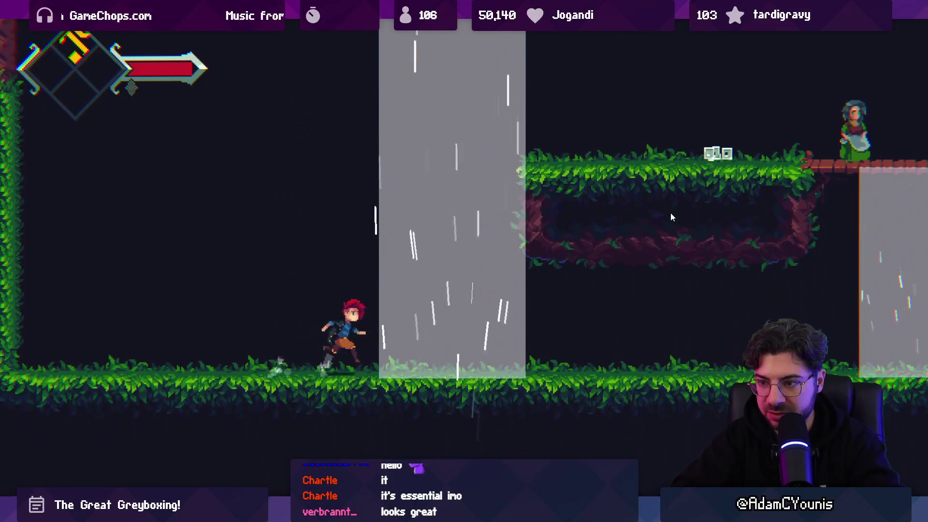
{"action": "key", "text": "space"}
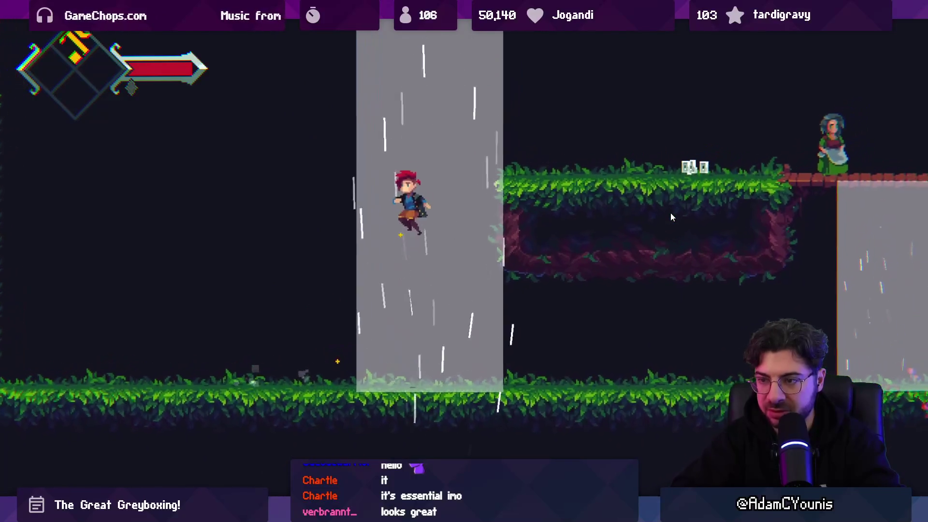
{"action": "key", "text": "x"}
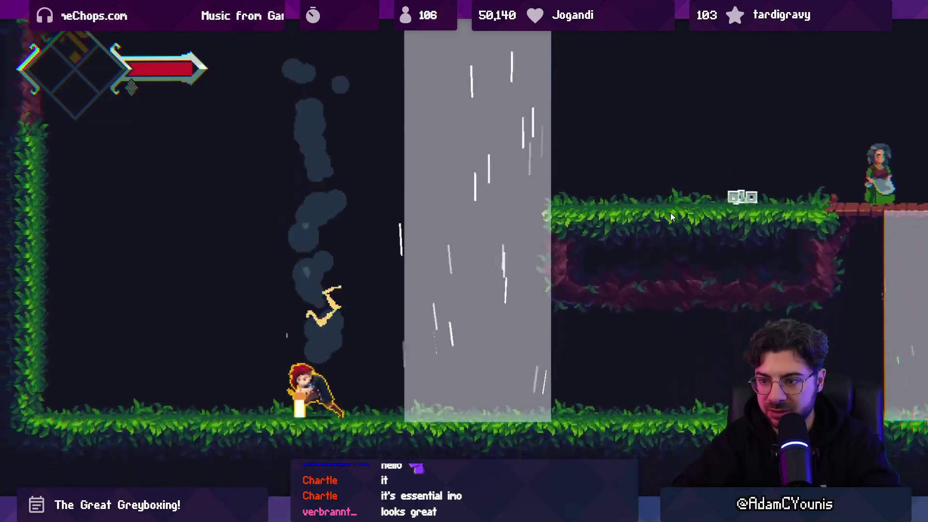
{"action": "key", "text": "F9"}
- Change the PlayTransition startup value on line 42 of DairAbility.cs from 12 to 14 and save
{"action": "key", "text": "Escape"}
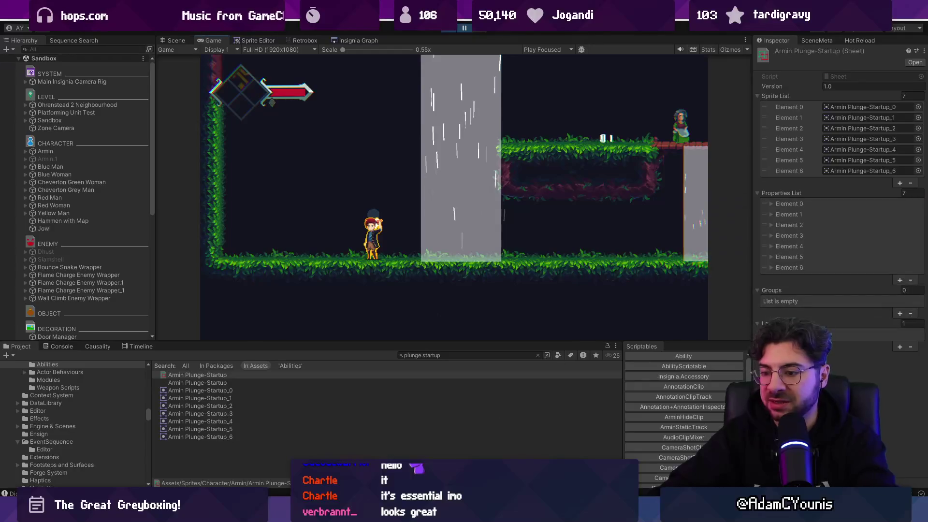
{"action": "key", "text": "alt+Tab"}
{"action": "left_click", "coordinate": [447, 314]}
{"action": "key", "text": "BackSpace"}
{"action": "type", "text": "4"}
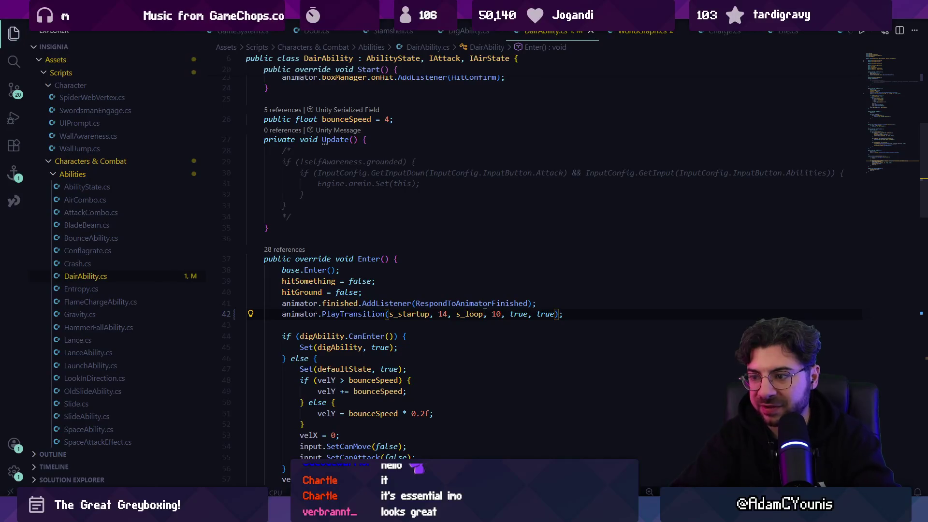
{"action": "key", "text": "ctrl+s"}
{"action": "scroll", "coordinate": [437, 326], "scroll_direction": "down", "scroll_amount": 1}
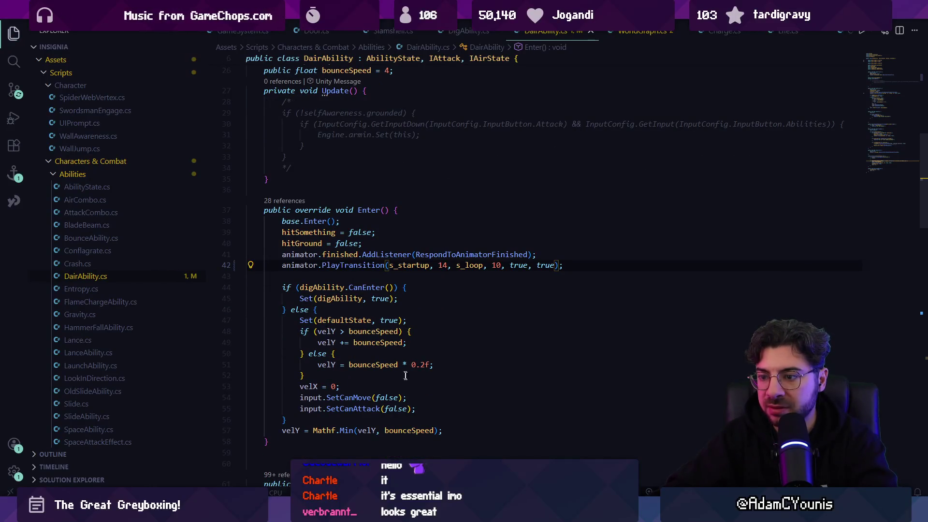
{"action": "key", "text": "alt+Tab"}
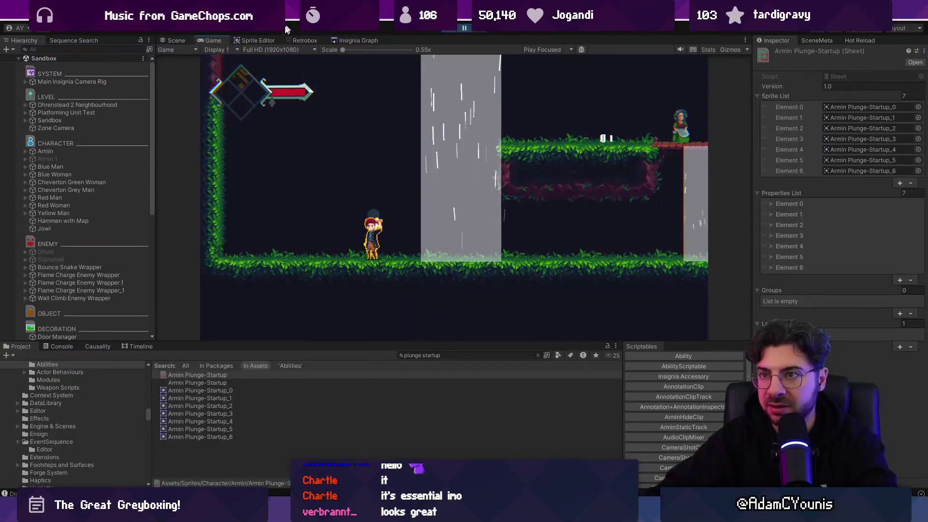
{"action": "left_click", "coordinate": [305, 40]}
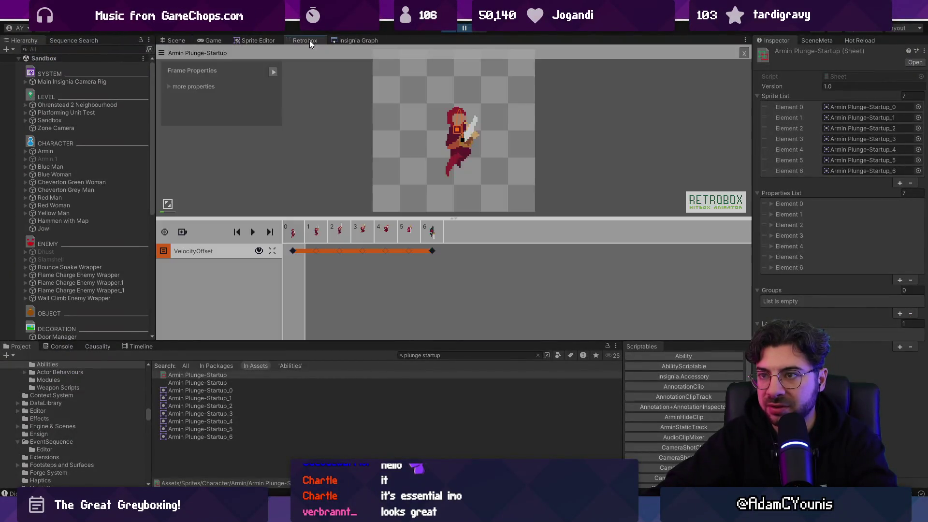
- Drag frame 5's VelocityOffset key further downward on the Armin Plunge-Startup sheet
{"action": "left_click", "coordinate": [433, 240]}
{"action": "left_click", "coordinate": [415, 253]}
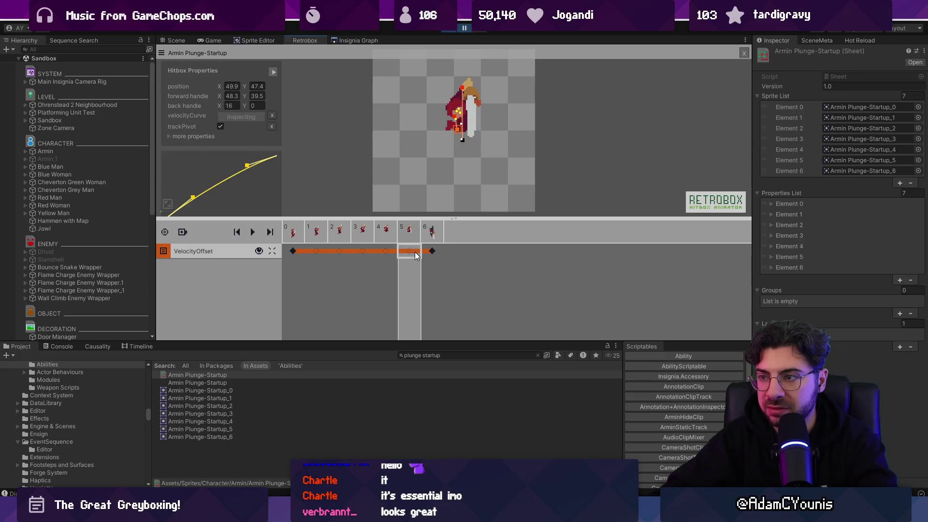
{"action": "scroll", "coordinate": [463, 145], "scroll_direction": "up", "scroll_amount": 3}
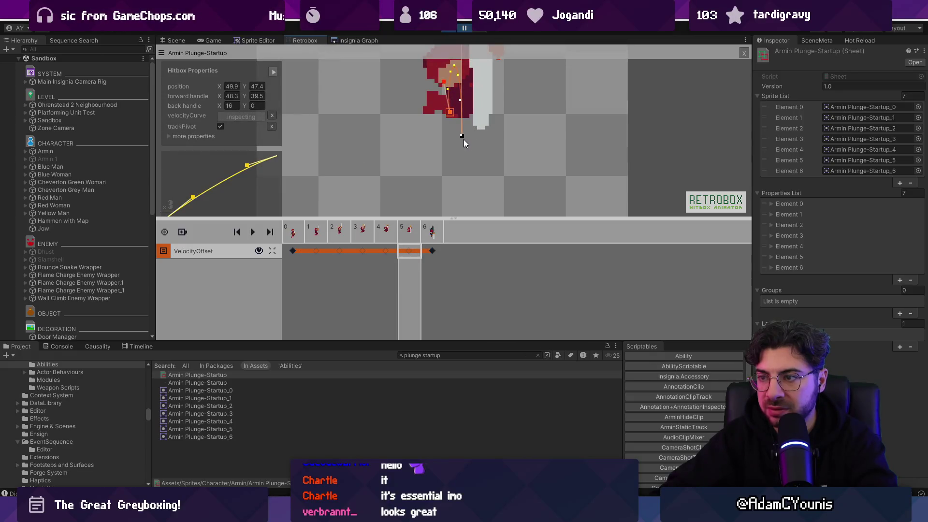
{"action": "left_click_drag", "start_coordinate": [463, 135], "coordinate": [460, 203]}
{"action": "scroll", "coordinate": [467, 124], "scroll_direction": "down", "scroll_amount": 5}
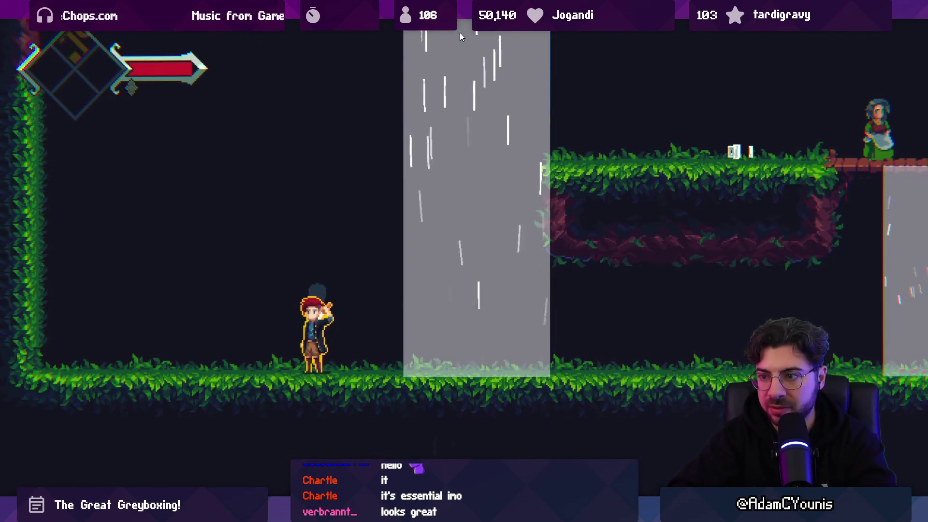
- Play-test the longer plunge startup around the waterfall, then stop play mode
{"action": "key", "text": "Down"}
{"action": "key", "text": "Right"}
{"action": "key", "text": "space"}
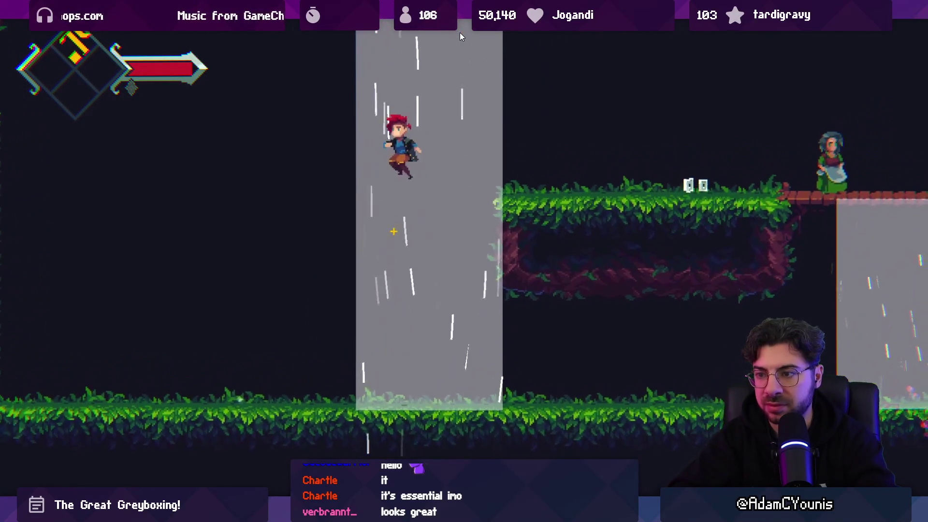
{"action": "key", "text": "Left"}
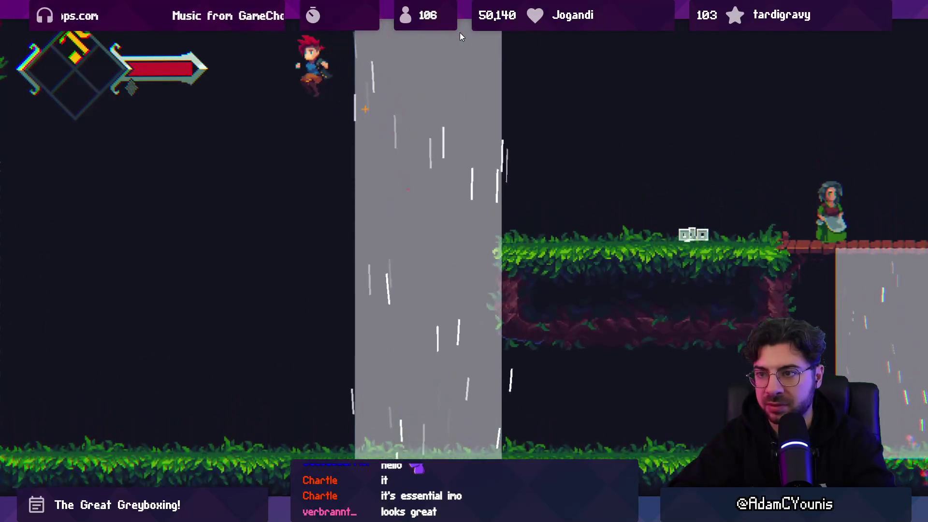
{"action": "key", "text": "Down"}
{"action": "key", "text": "Down"}
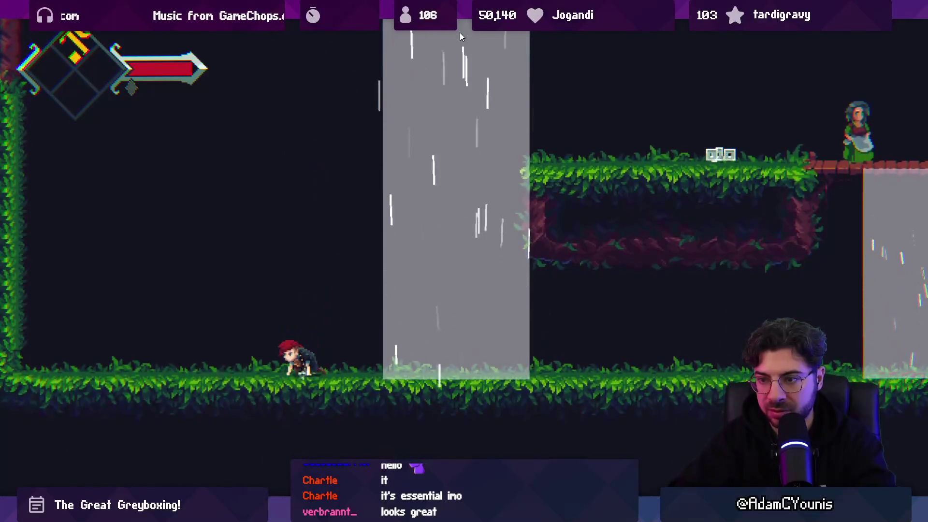
{"action": "key", "text": "Left"}
{"action": "key", "text": "space"}
{"action": "key", "text": "Down"}
{"action": "key", "text": "Right"}
{"action": "key", "text": "space"}
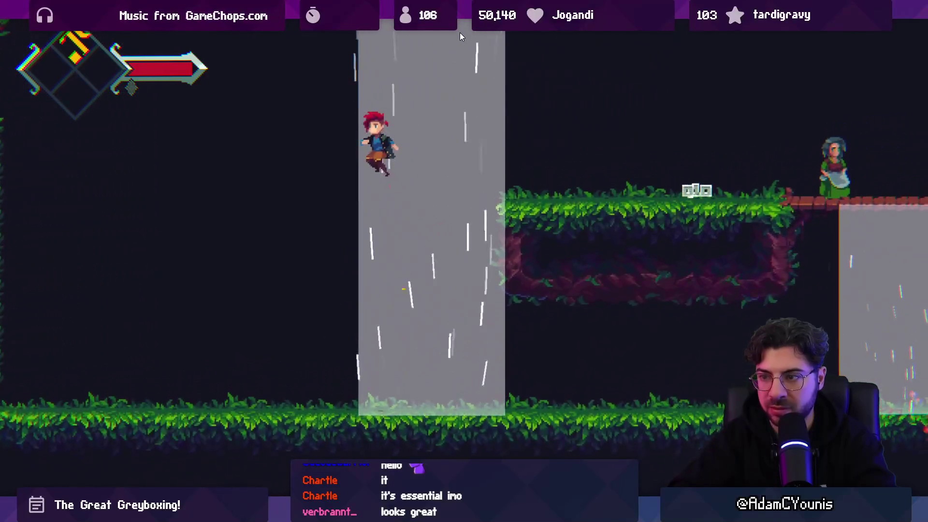
{"action": "key", "text": "Left"}
{"action": "key", "text": "Down"}
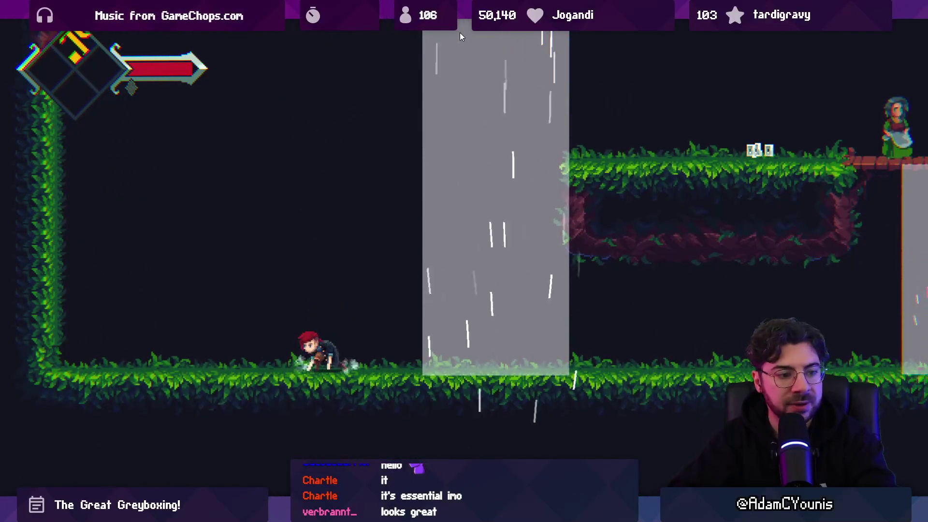
{"action": "left_click", "coordinate": [460, 33]}
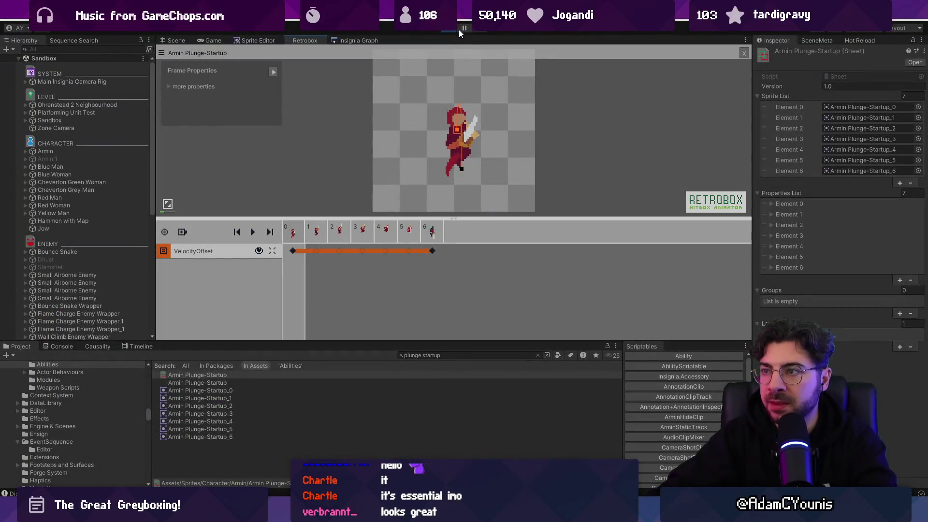
- In Aseprite, show the Layer 2 reference figure and switch to the Move tool
{"action": "key", "text": "alt+Tab"}
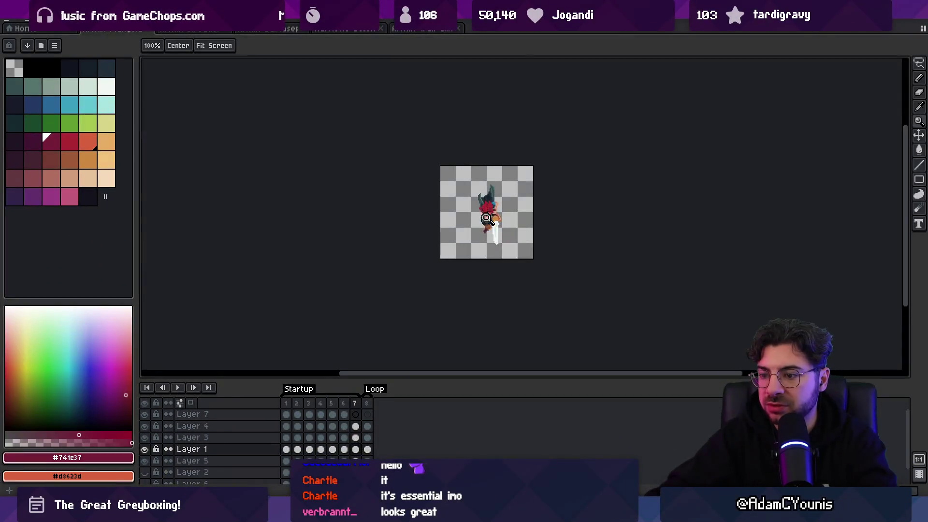
{"action": "left_click", "coordinate": [288, 404]}
{"action": "mouse_move", "coordinate": [290, 403]}
{"action": "left_mouse_down"}
{"action": "mouse_move", "coordinate": [382, 403]}
{"action": "mouse_move", "coordinate": [287, 403]}
{"action": "left_mouse_up"}
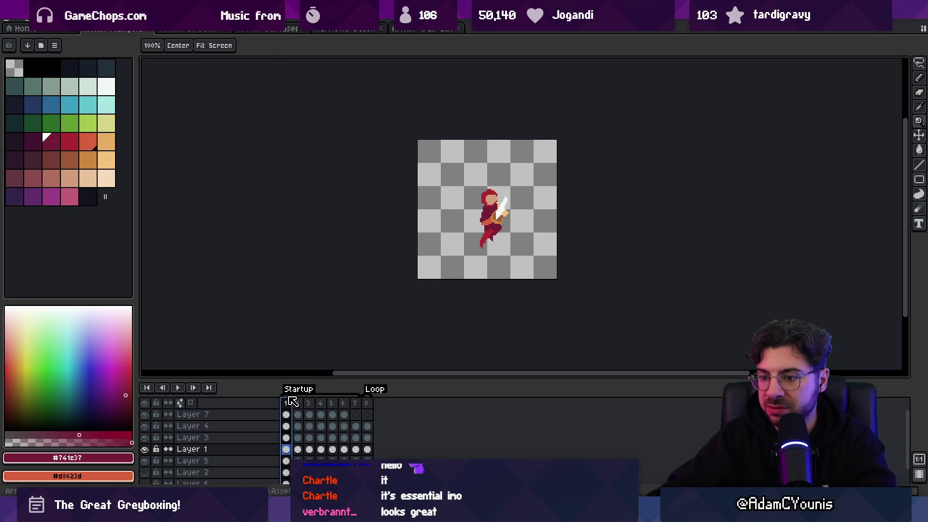
{"action": "scroll", "coordinate": [460, 225], "scroll_direction": "up", "scroll_amount": 2}
{"action": "scroll", "coordinate": [162, 446], "scroll_direction": "down", "scroll_amount": 2}
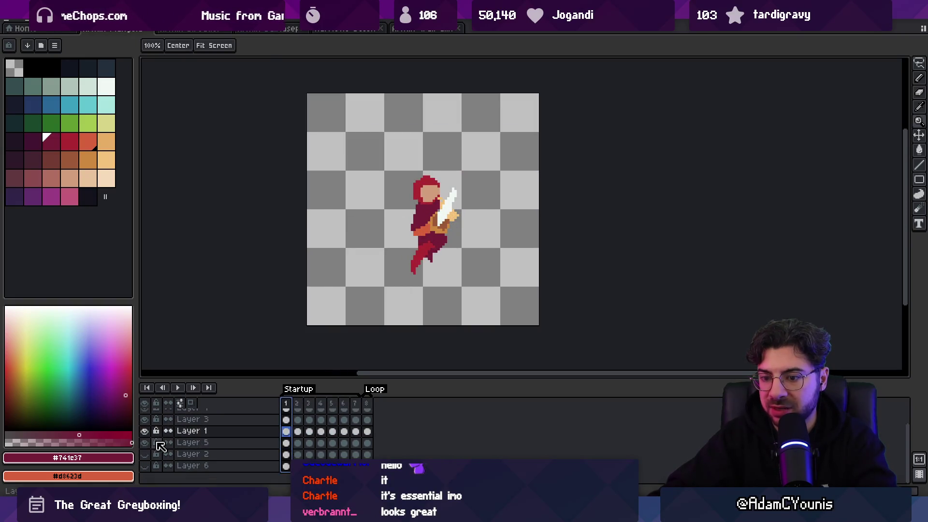
{"action": "left_click", "coordinate": [146, 455]}
{"action": "key", "text": "v"}
- Move frame 2's sprite cels (Layers 5–7) about 20 px down and turn on onion skinning
{"action": "left_click", "coordinate": [298, 404]}
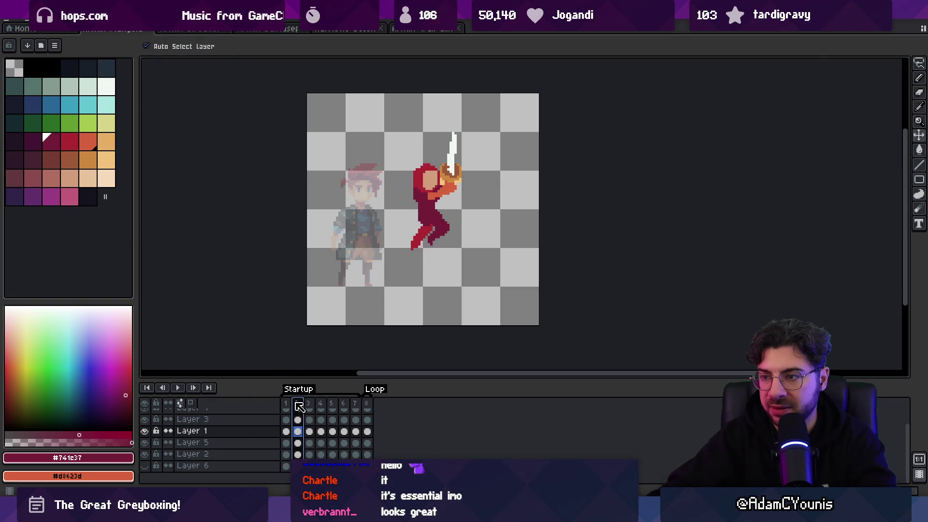
{"action": "scroll", "coordinate": [320, 425], "scroll_direction": "up", "scroll_amount": 1}
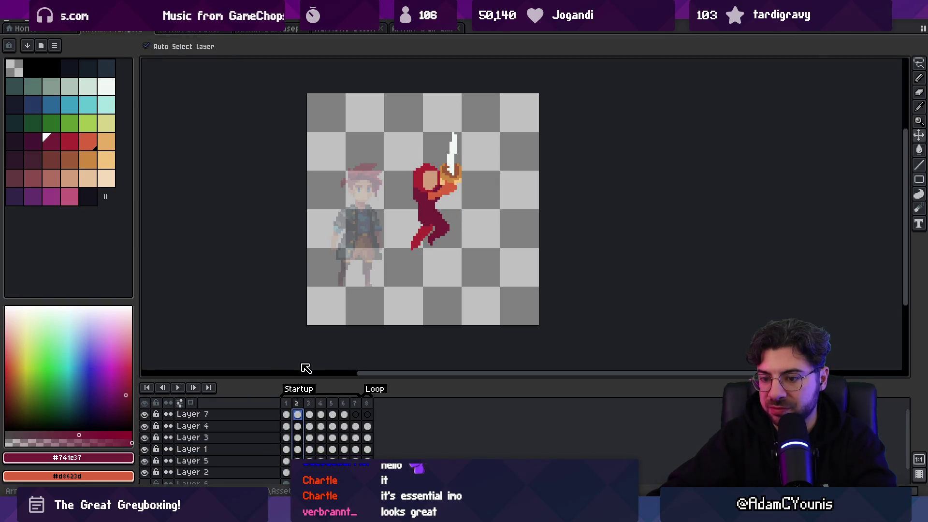
{"action": "scroll", "coordinate": [295, 449], "scroll_direction": "down", "scroll_amount": 1}
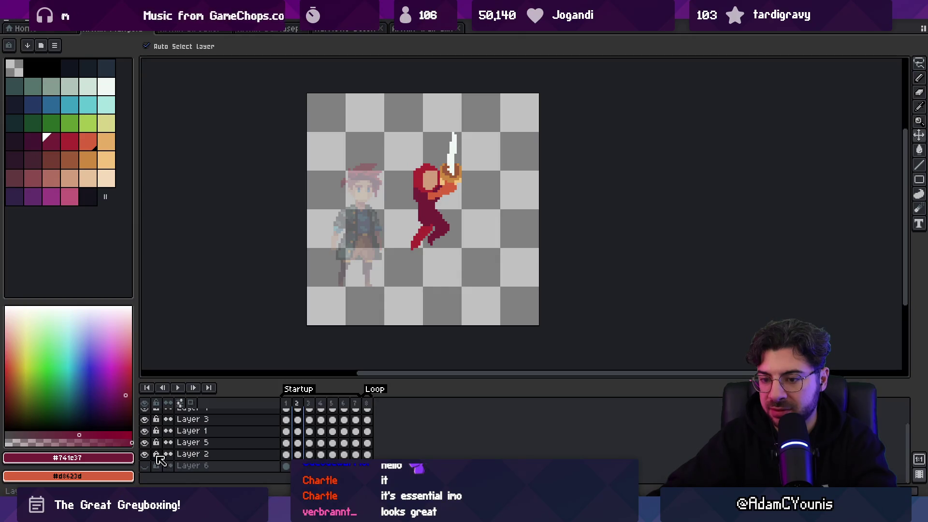
{"action": "left_click", "coordinate": [299, 444]}
{"action": "left_click_drag", "start_coordinate": [303, 447], "coordinate": [311, 352]}
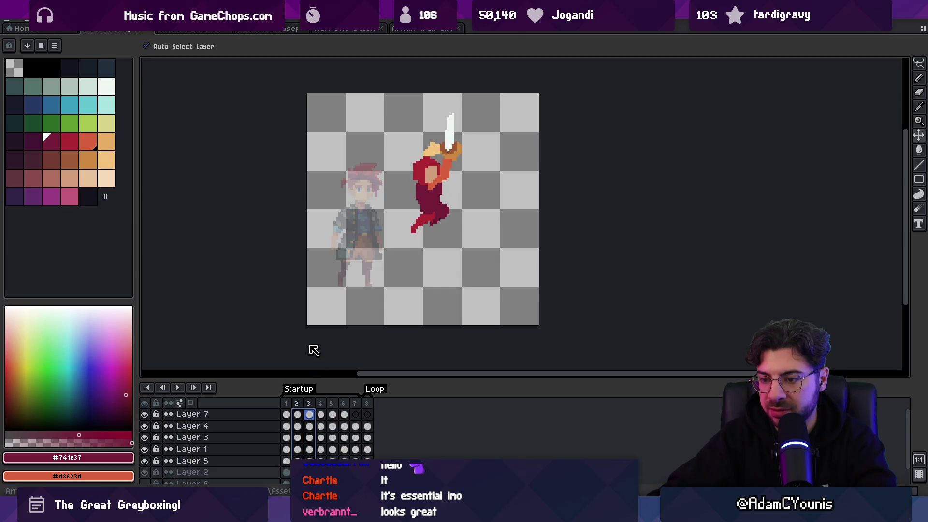
{"action": "left_click", "coordinate": [287, 403]}
{"action": "left_click", "coordinate": [309, 403]}
{"action": "left_click", "coordinate": [298, 415]}
{"action": "left_click_drag", "start_coordinate": [303, 425], "coordinate": [298, 462]}
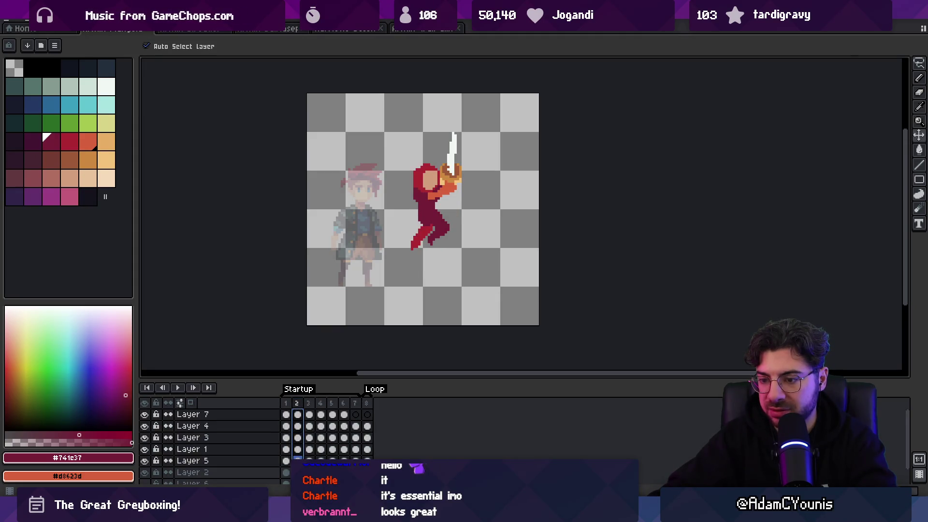
{"action": "left_click_drag", "start_coordinate": [414, 256], "coordinate": [415, 266]}
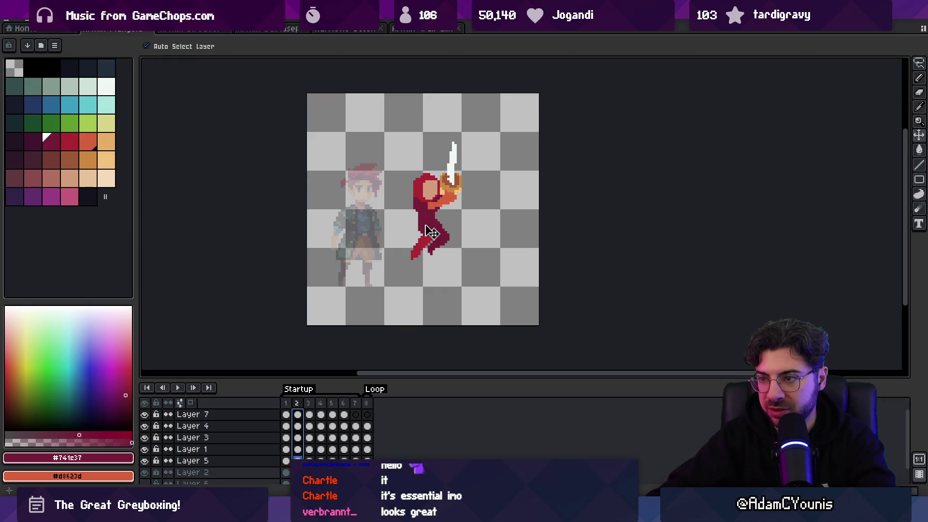
{"action": "left_click", "coordinate": [182, 404]}
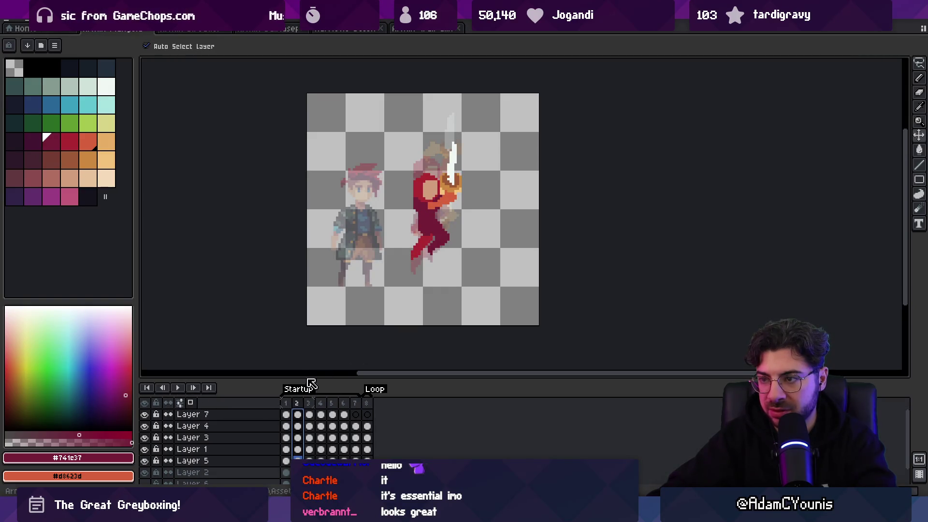
- Move the sprites in frames 3 and 4 down by roughly 40 px each
{"action": "left_click", "coordinate": [311, 414]}
{"action": "left_click_drag", "start_coordinate": [310, 414], "coordinate": [310, 459]}
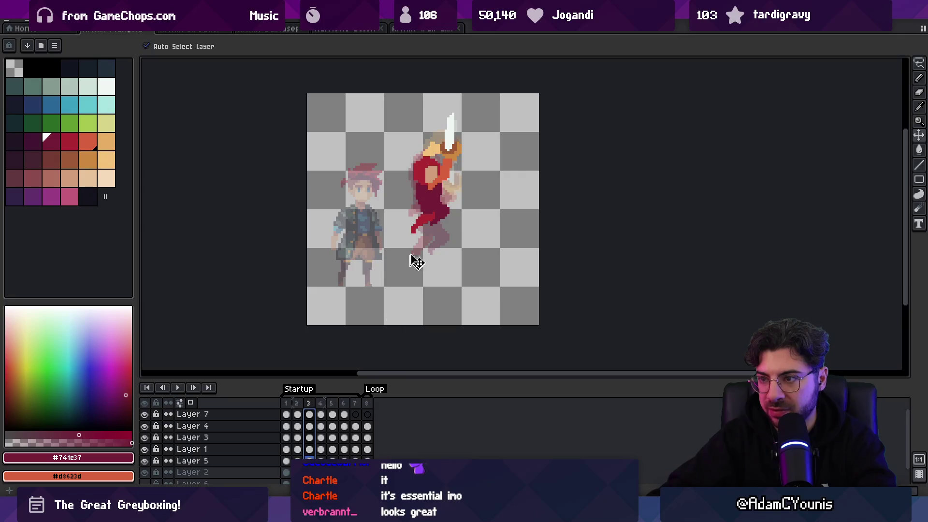
{"action": "left_click_drag", "start_coordinate": [440, 205], "coordinate": [438, 216]}
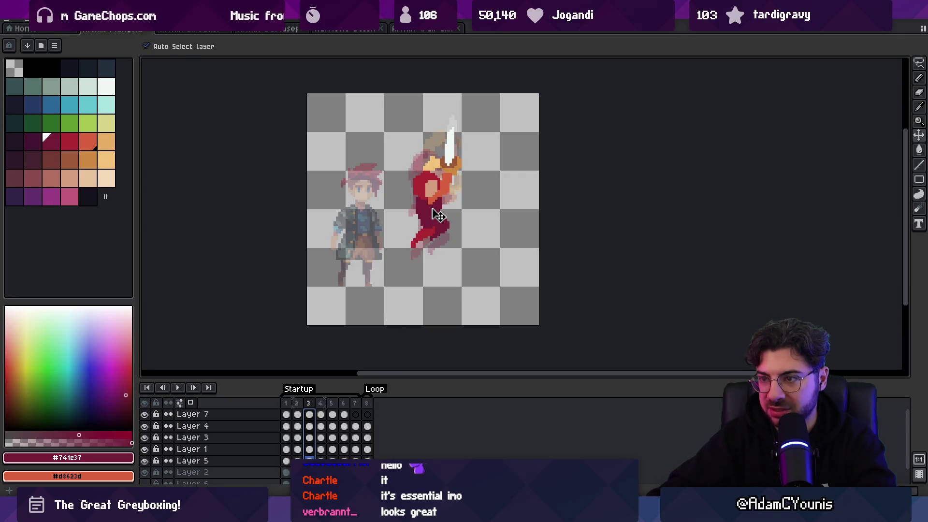
{"action": "left_click_drag", "start_coordinate": [285, 403], "coordinate": [323, 408]}
{"action": "left_click", "coordinate": [320, 415]}
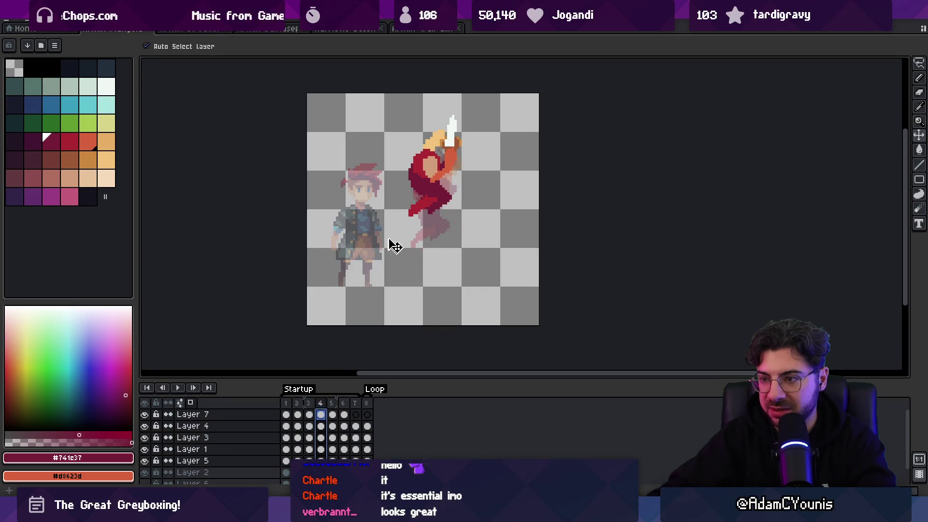
{"action": "mouse_move", "coordinate": [429, 193]}
{"action": "left_mouse_down"}
{"action": "mouse_move", "coordinate": [430, 215]}
{"action": "mouse_move", "coordinate": [434, 200]}
{"action": "left_mouse_up"}
- Nudge frame 6's sprite slightly down, deselect it, and return to Unity
{"action": "left_click", "coordinate": [333, 415]}
{"action": "left_click", "coordinate": [344, 415]}
{"action": "left_click", "coordinate": [453, 232]}
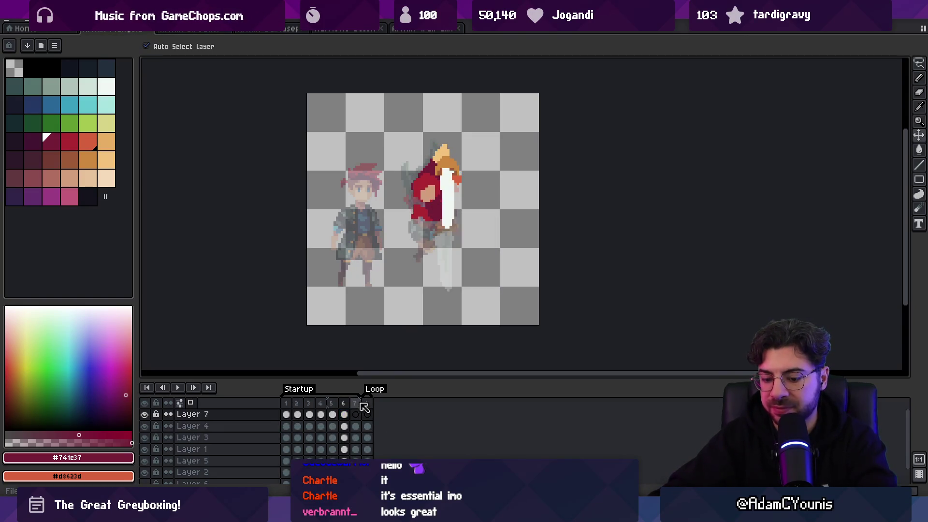
{"action": "key", "text": "alt+Tab"}
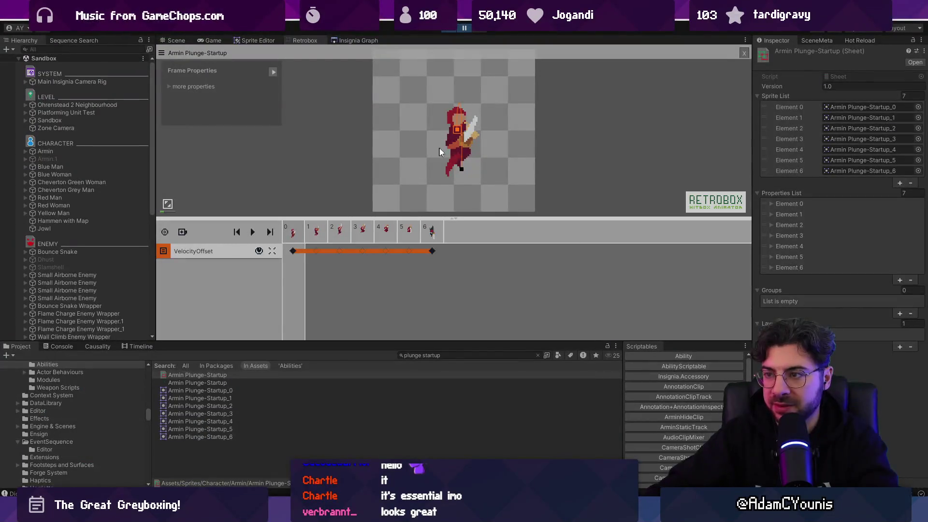
- Preview the current Plunge-Startup animation in Retrobox from frame 0's velocity key
{"action": "left_click", "coordinate": [292, 250]}
{"action": "left_click", "coordinate": [272, 126]}
{"action": "key", "text": "space"}
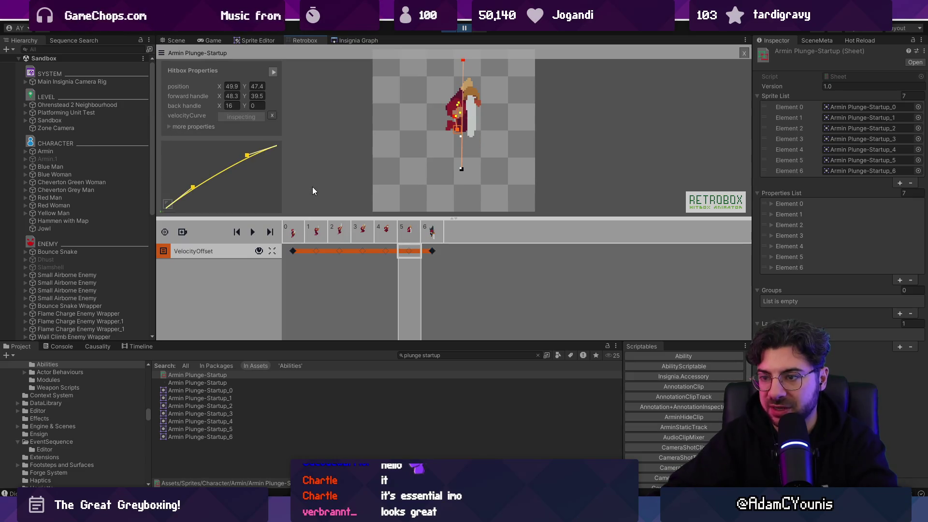
{"action": "key", "text": "alt+Tab"}
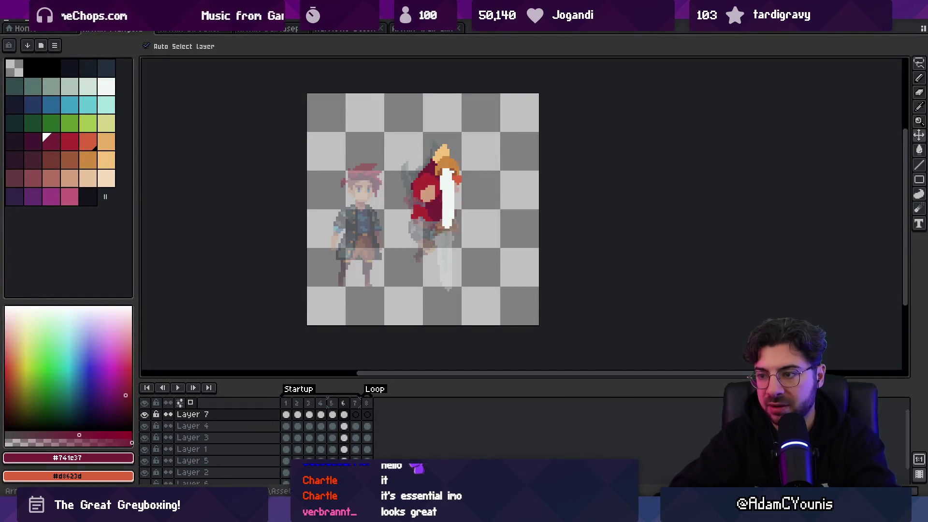
{"action": "key", "text": "alt+Tab"}
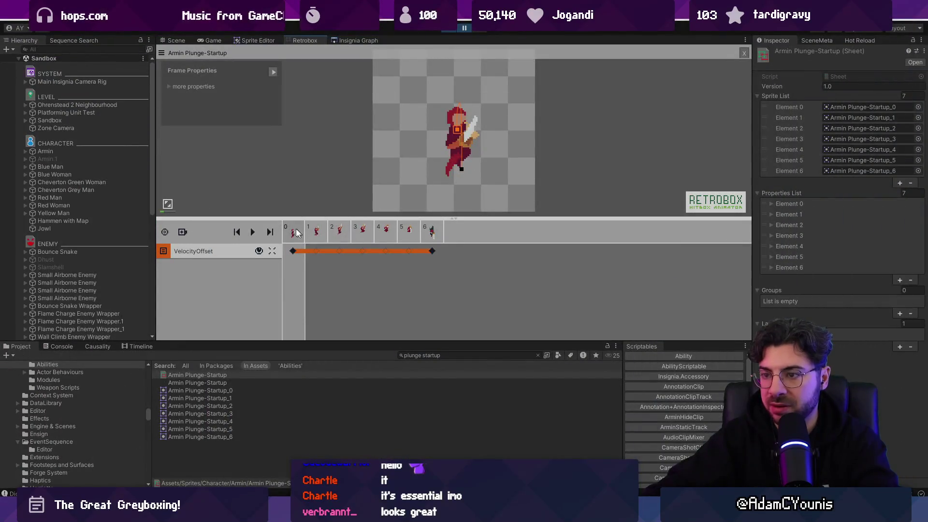
- Reload Armin Plunge-Startup into the animator, preview the reimported frames, and launch the game
{"action": "left_click", "coordinate": [213, 376]}
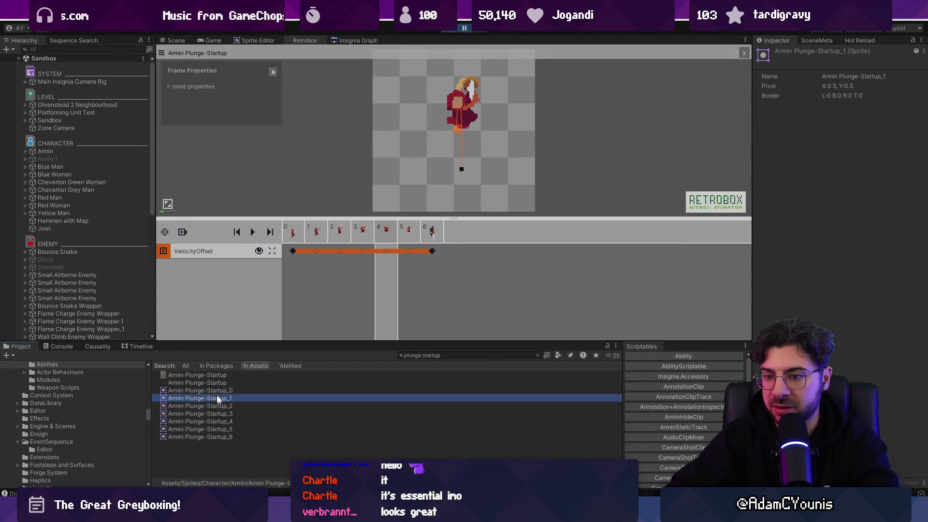
{"action": "left_click", "coordinate": [312, 236]}
{"action": "key", "text": "space"}
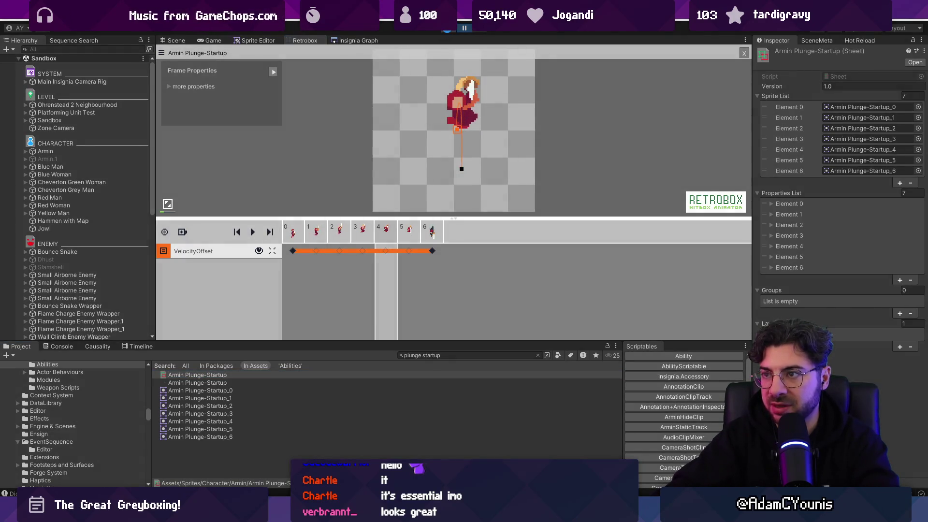
{"action": "left_click", "coordinate": [447, 28]}
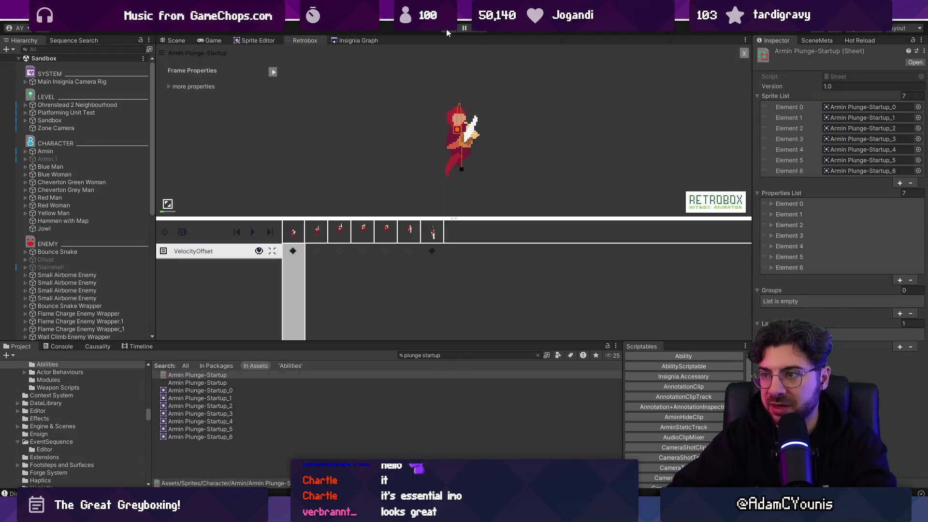
{"action": "left_click", "coordinate": [447, 32]}
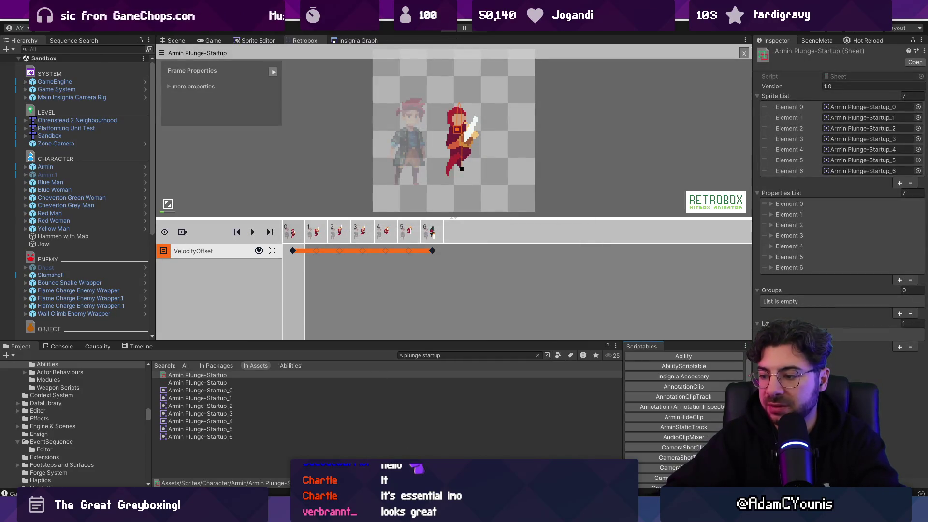
- In Aseprite, hide the Layer 2 reference figure and turn off onion skinning
{"action": "key", "text": "alt+Tab"}
{"action": "left_click", "coordinate": [145, 473]}
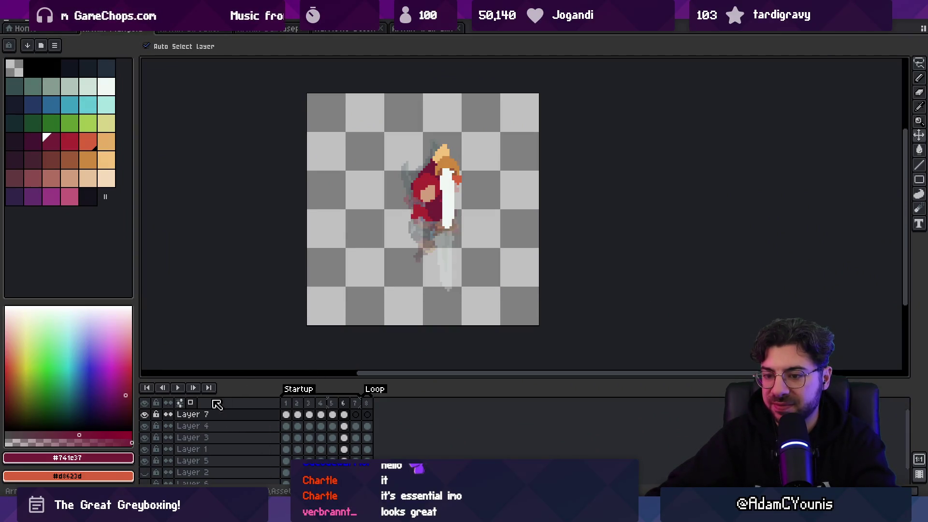
{"action": "left_click", "coordinate": [185, 405]}
{"action": "left_click", "coordinate": [180, 403]}
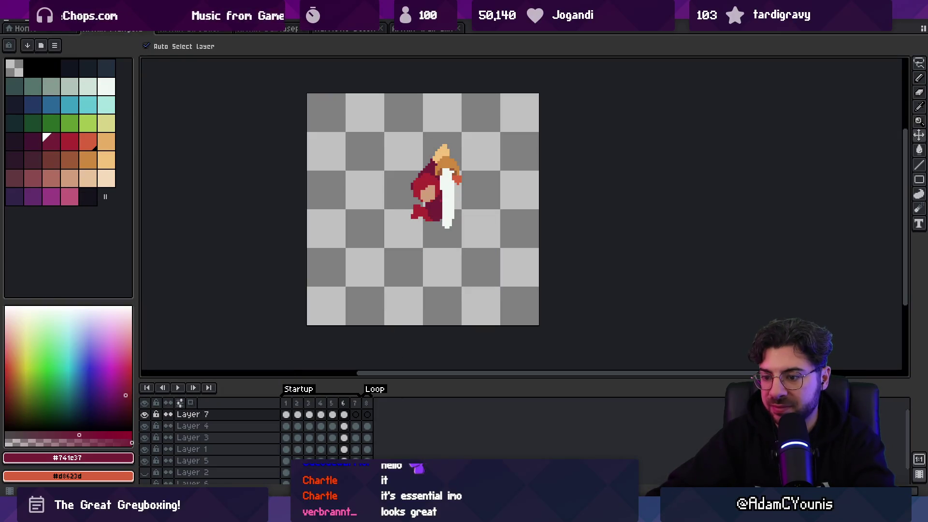
{"action": "key", "text": "alt+Tab"}
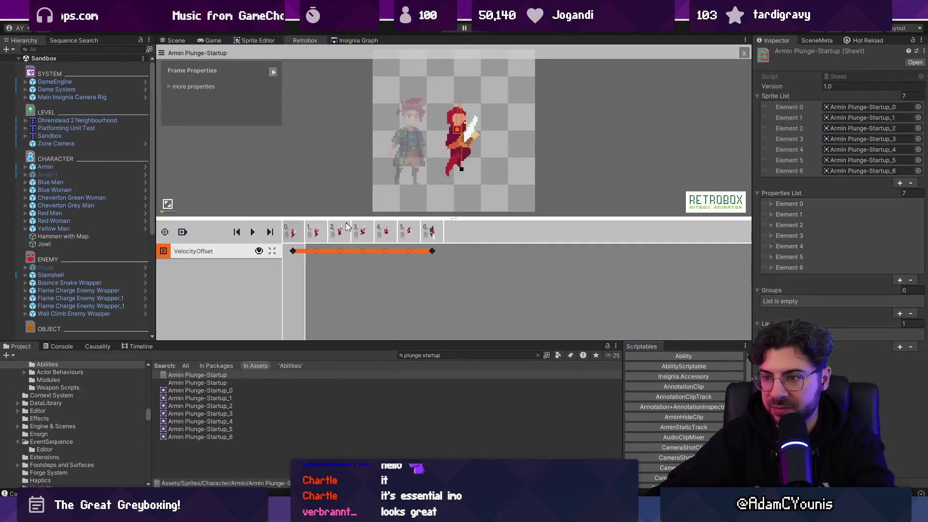
- Shorten frame 0's velocity line at the top, extend its bottom, lift the curve's lower point, and play
{"action": "left_click", "coordinate": [347, 225]}
{"action": "left_click", "coordinate": [300, 236]}
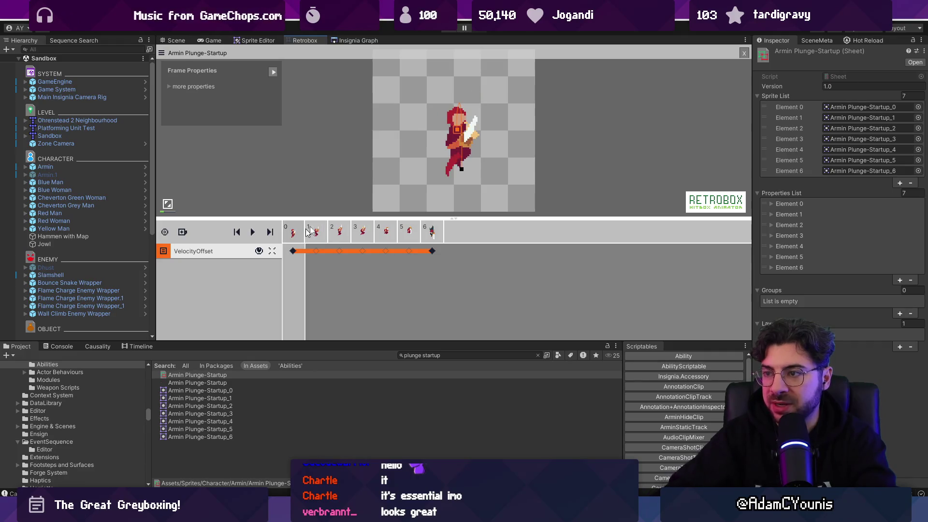
{"action": "scroll", "coordinate": [401, 118], "scroll_direction": "up", "scroll_amount": 2}
{"action": "scroll", "coordinate": [401, 118], "scroll_direction": "down", "scroll_amount": 4}
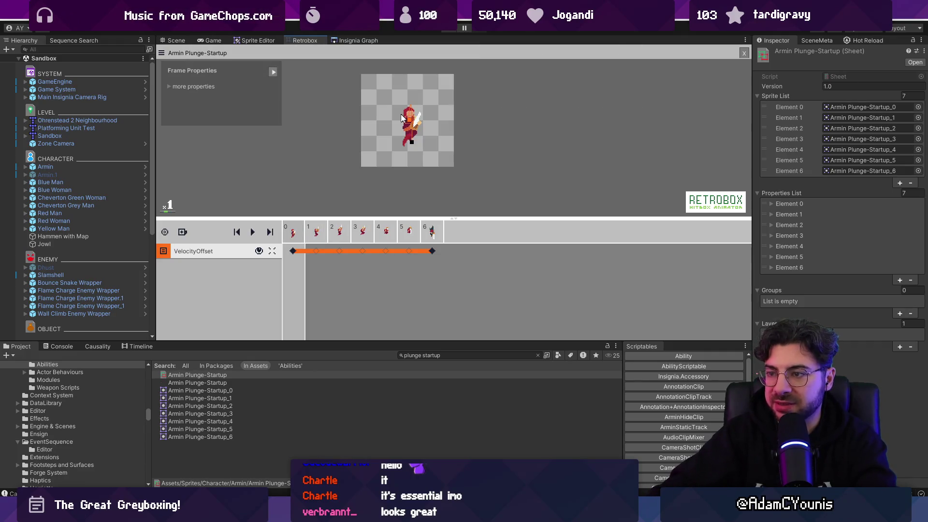
{"action": "left_click", "coordinate": [292, 251]}
{"action": "scroll", "coordinate": [425, 104], "scroll_direction": "up", "scroll_amount": 3}
{"action": "scroll", "coordinate": [416, 113], "scroll_direction": "down", "scroll_amount": 2}
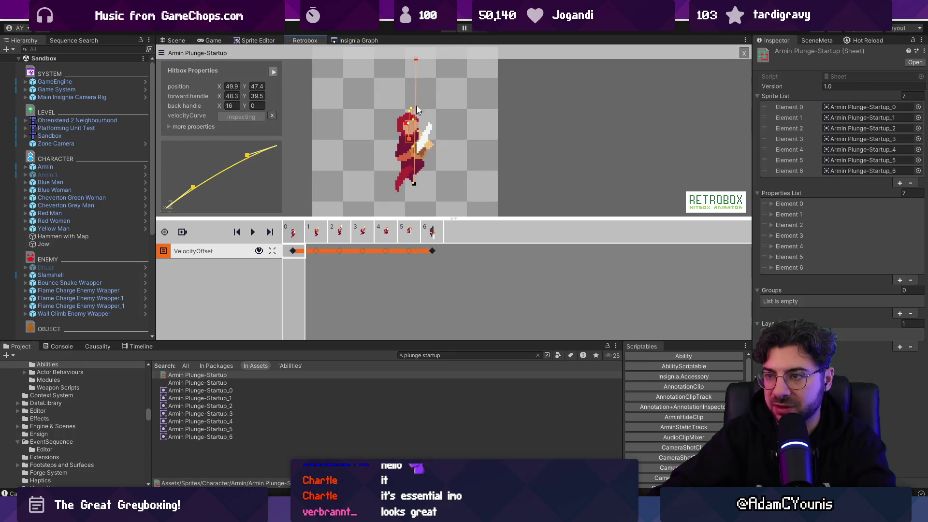
{"action": "left_click_drag", "start_coordinate": [417, 60], "coordinate": [418, 83]}
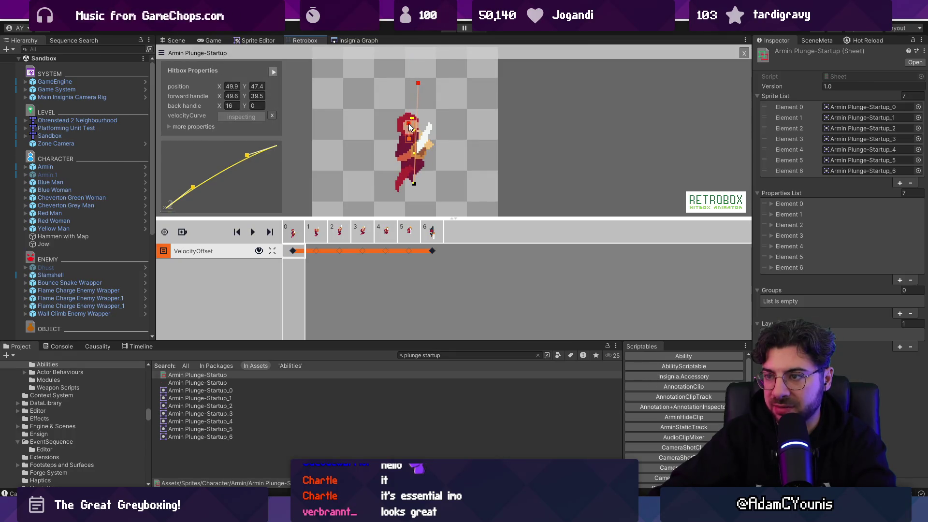
{"action": "left_click_drag", "start_coordinate": [414, 185], "coordinate": [416, 192]}
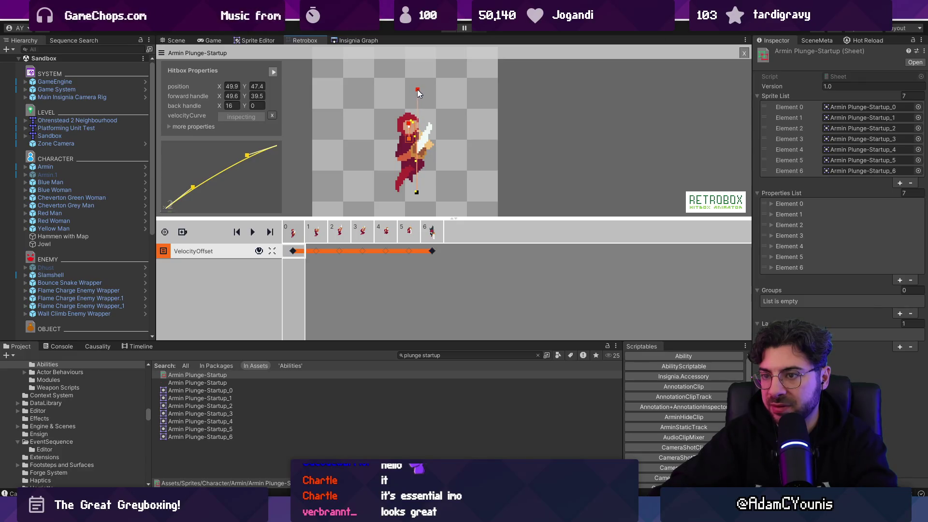
{"action": "left_click_drag", "start_coordinate": [207, 206], "coordinate": [208, 199]}
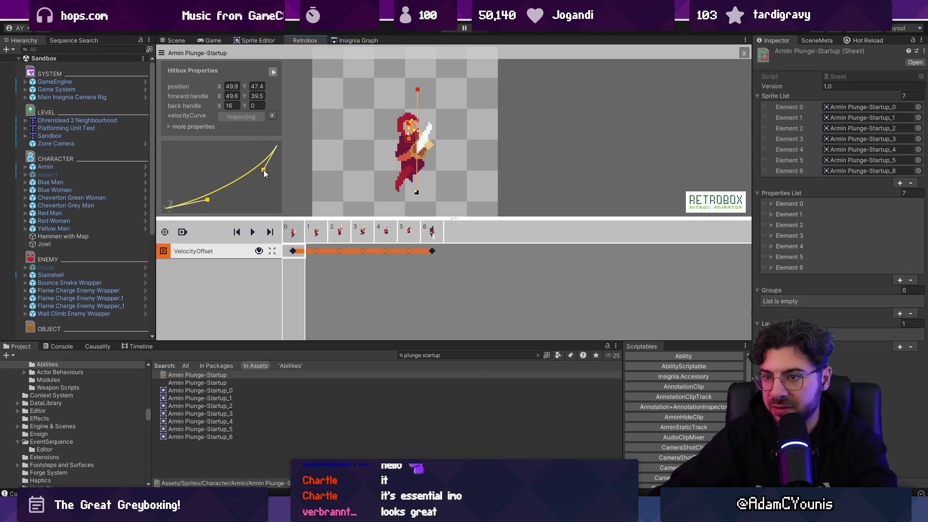
{"action": "left_click", "coordinate": [447, 32]}
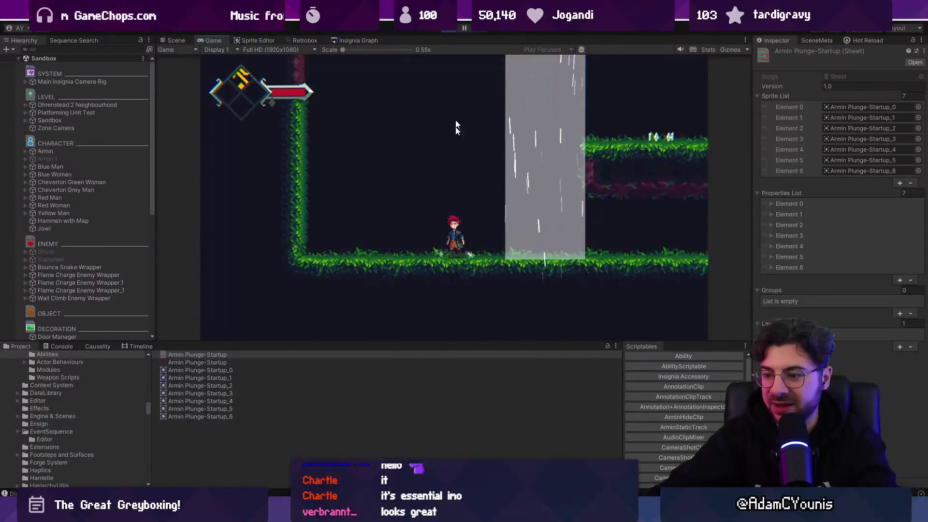
- Exit the full-screen game and return to Retrobox, forward handle reading 49.6, 39.5
{"action": "key", "text": "alt+Tab"}
{"action": "key", "text": "alt+Tab"}
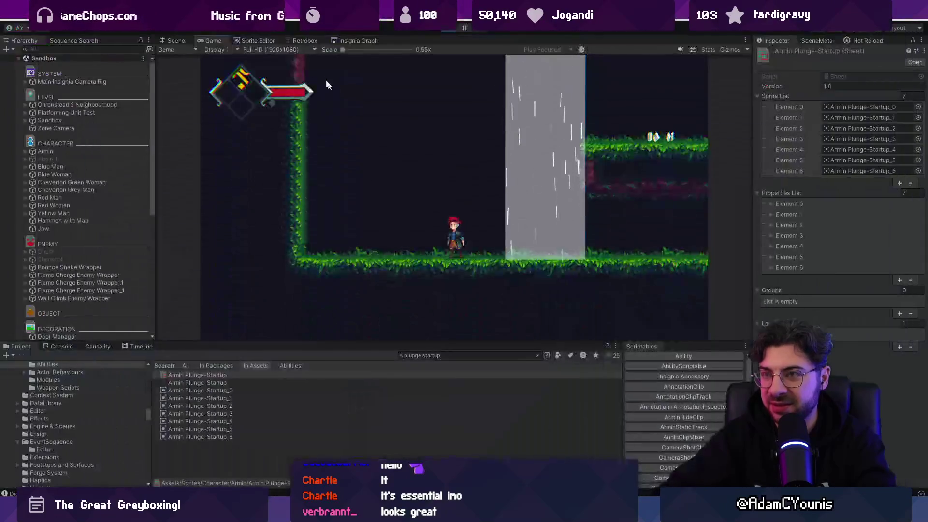
{"action": "left_click", "coordinate": [314, 41]}
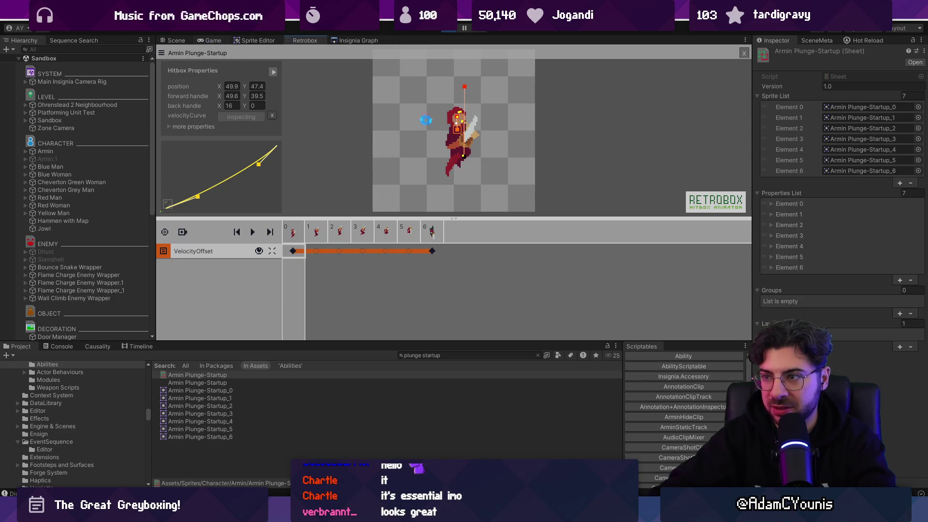
- Raise the frame-0 velocity keyframe's forward handle to Y 23.3
{"action": "left_click", "coordinate": [213, 41]}
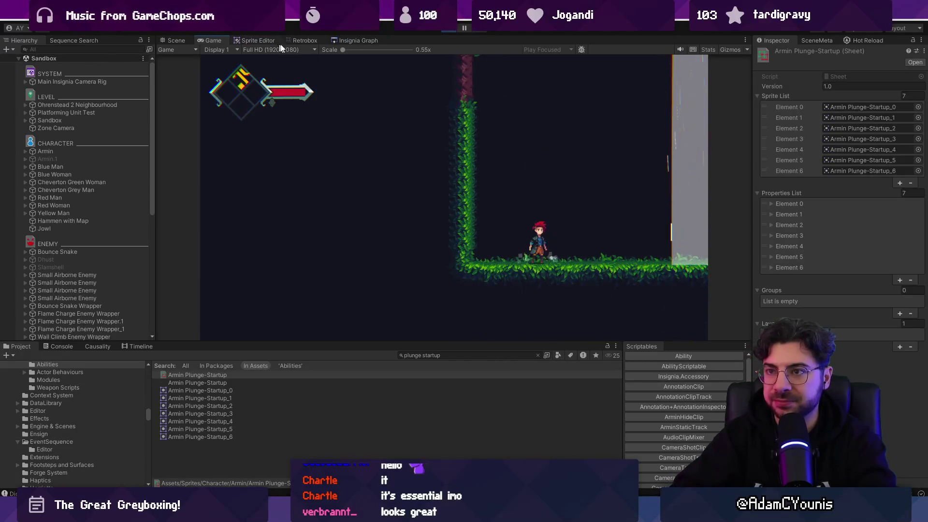
{"action": "left_click", "coordinate": [320, 42]}
{"action": "left_click", "coordinate": [295, 254]}
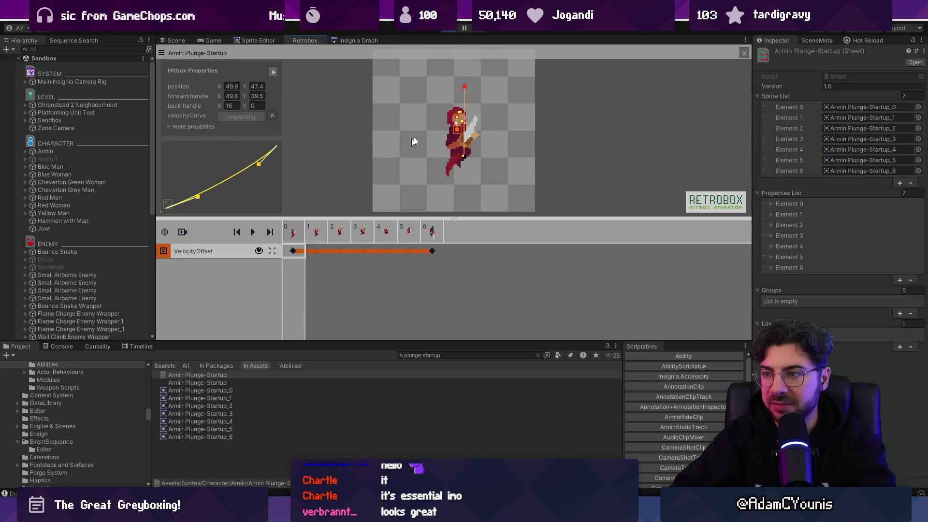
{"action": "scroll", "coordinate": [459, 111], "scroll_direction": "up", "scroll_amount": 3}
{"action": "left_click_drag", "start_coordinate": [455, 84], "coordinate": [457, 74]}
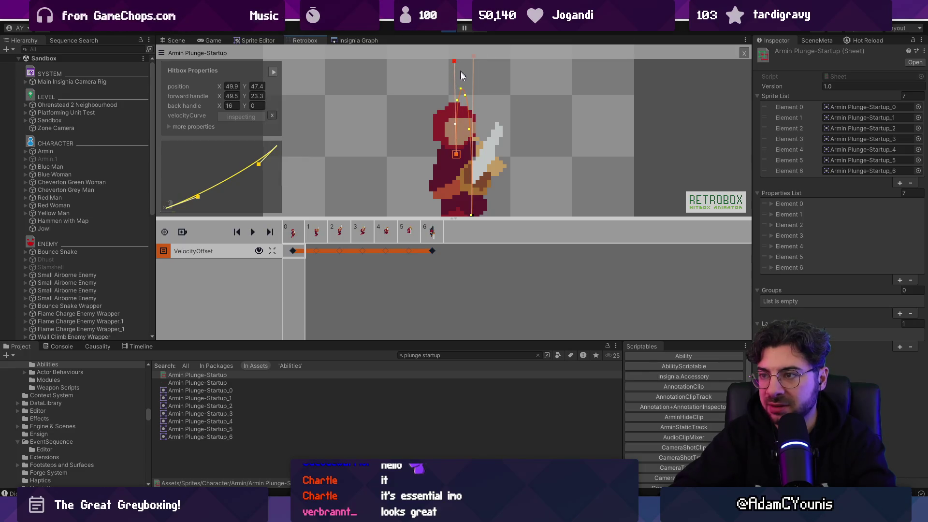
{"action": "scroll", "coordinate": [479, 157], "scroll_direction": "down", "scroll_amount": 2}
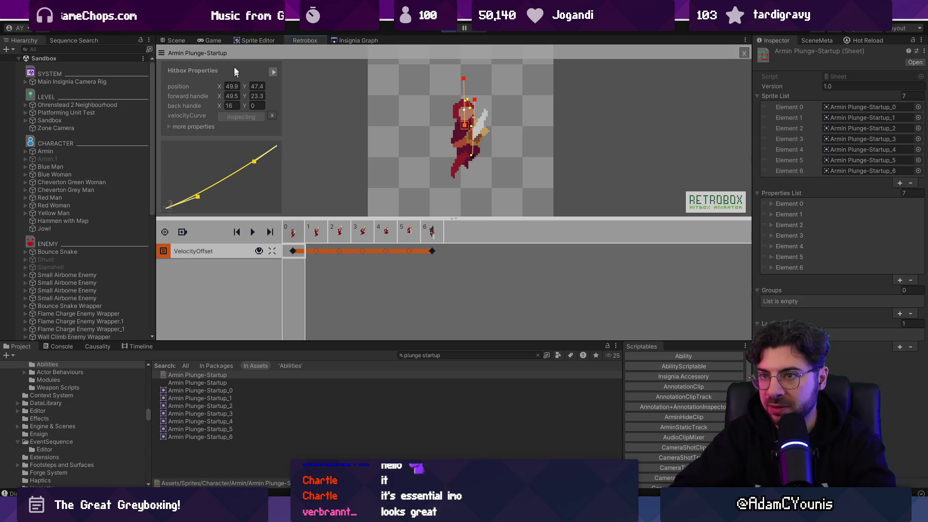
- Check the plunge in-game, then adjust the velocity curve's upper control point on keyframe 0
{"action": "left_click", "coordinate": [209, 41]}
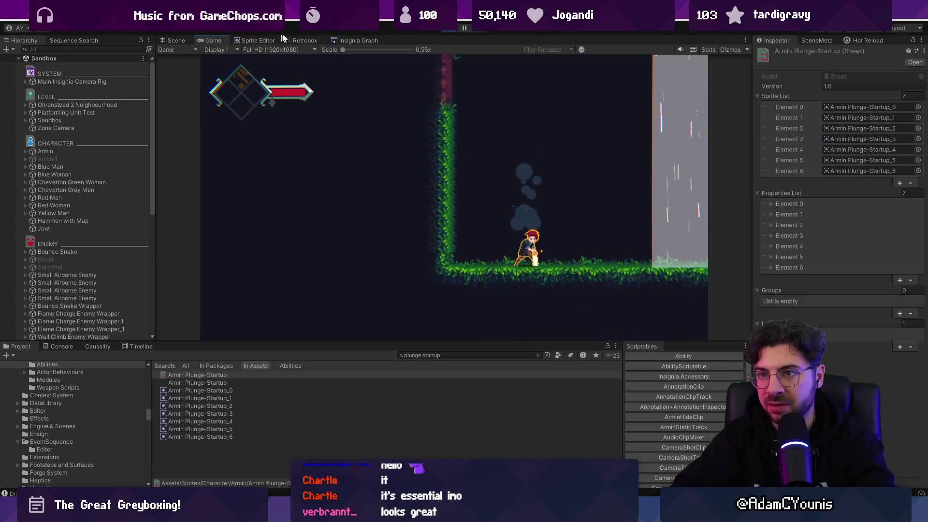
{"action": "left_click", "coordinate": [308, 40]}
{"action": "left_click", "coordinate": [296, 251]}
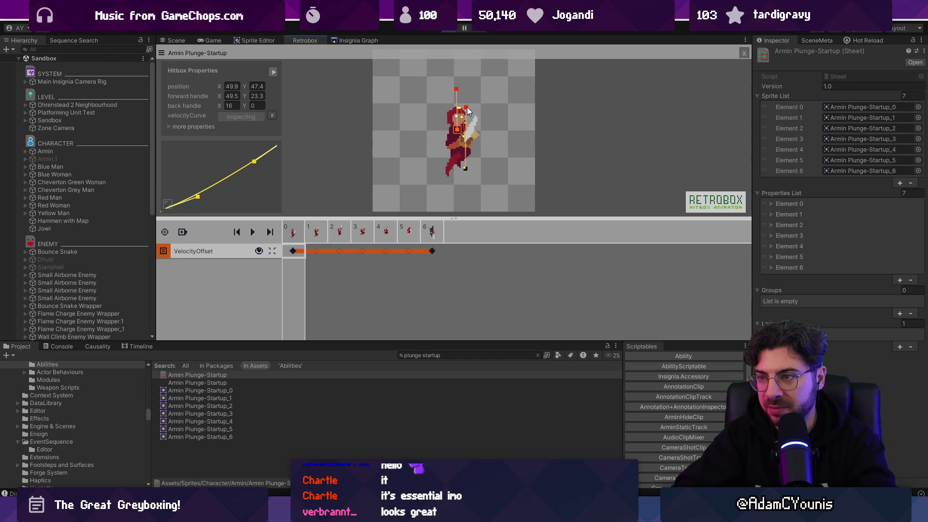
{"action": "left_click_drag", "start_coordinate": [252, 162], "coordinate": [260, 167]}
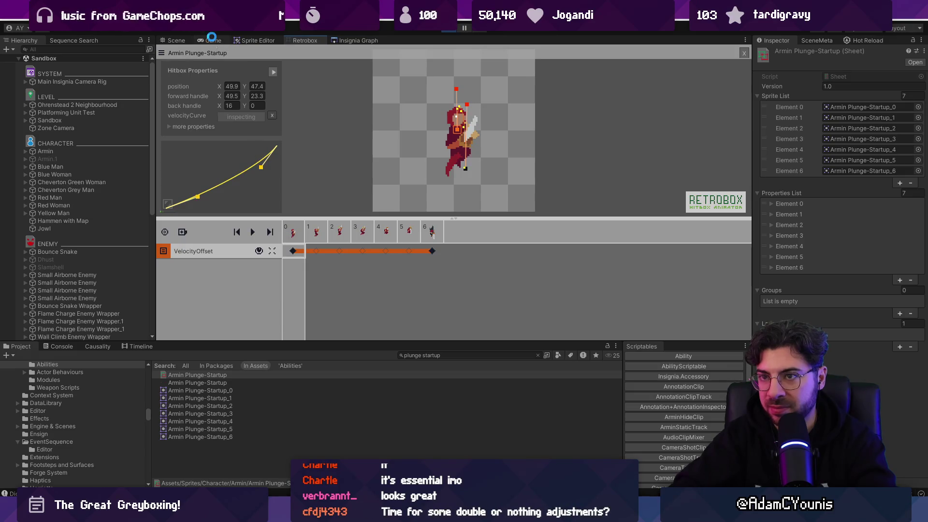
- Test Armin's plunge with jumps toward the waterfall, then nudge the frame-0 curve control point
{"action": "left_click", "coordinate": [213, 40]}
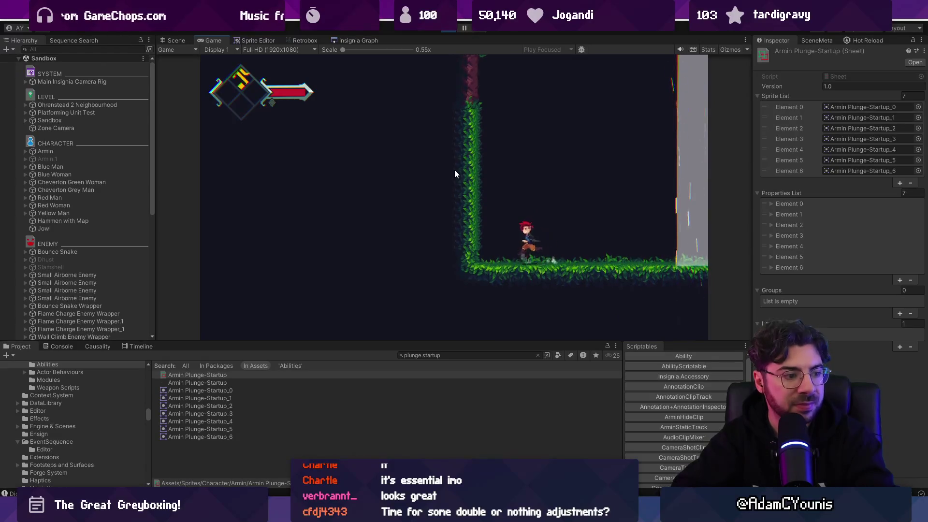
{"action": "key", "text": "space"}
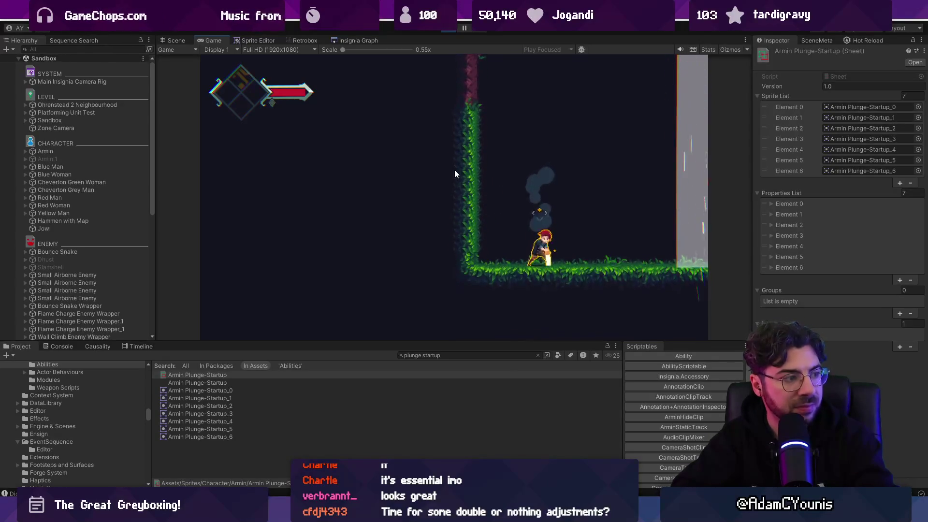
{"action": "key", "text": "Left"}
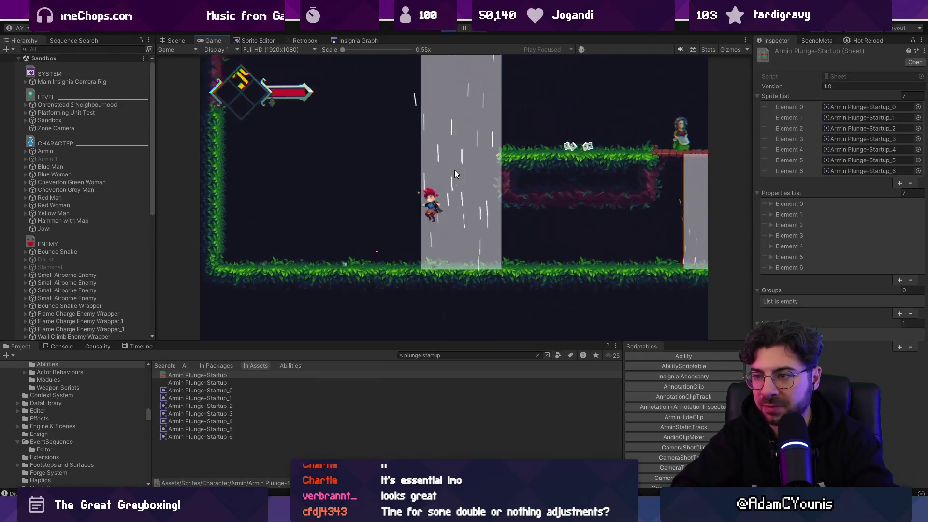
{"action": "key", "text": "space"}
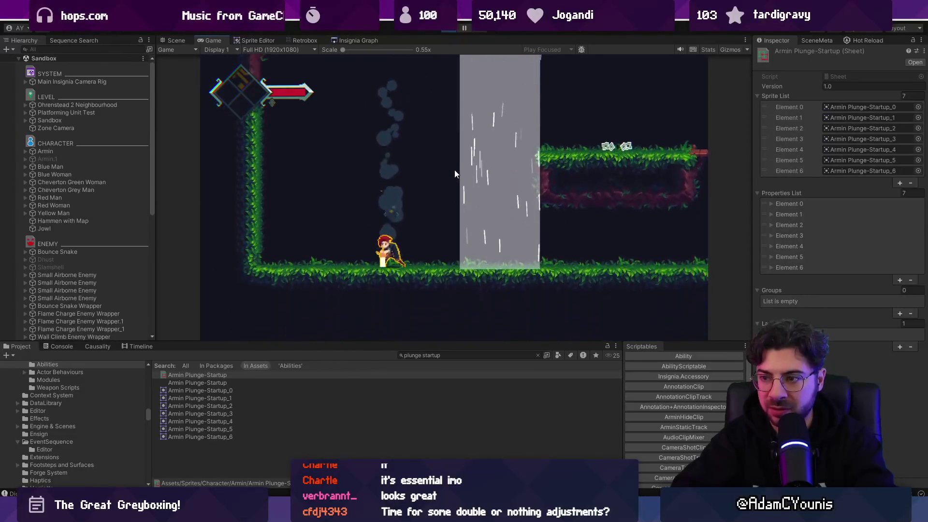
{"action": "left_click", "coordinate": [299, 42]}
{"action": "left_click", "coordinate": [292, 250]}
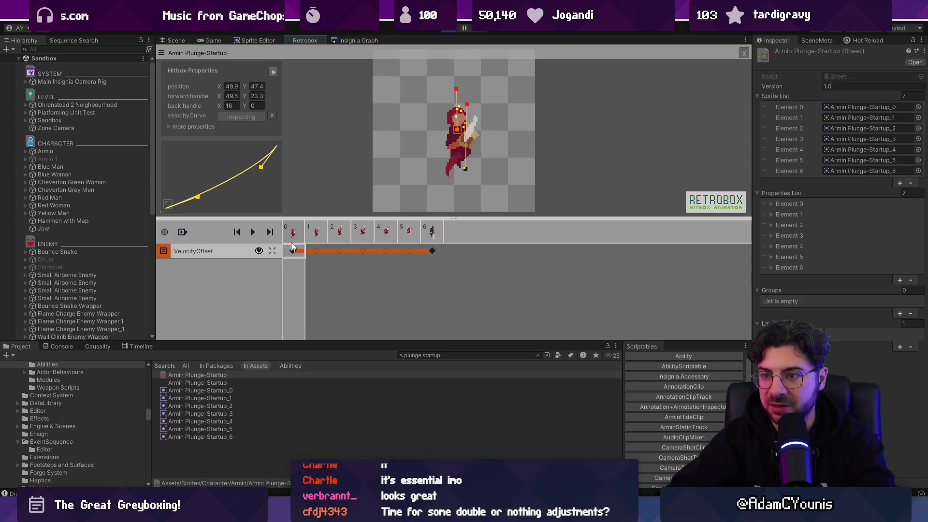
{"action": "left_click_drag", "start_coordinate": [261, 166], "coordinate": [257, 164]}
- Review the plunge in a maximized Game view, then stop play mode and switch to DairAbility.cs
{"action": "left_click", "coordinate": [216, 41]}
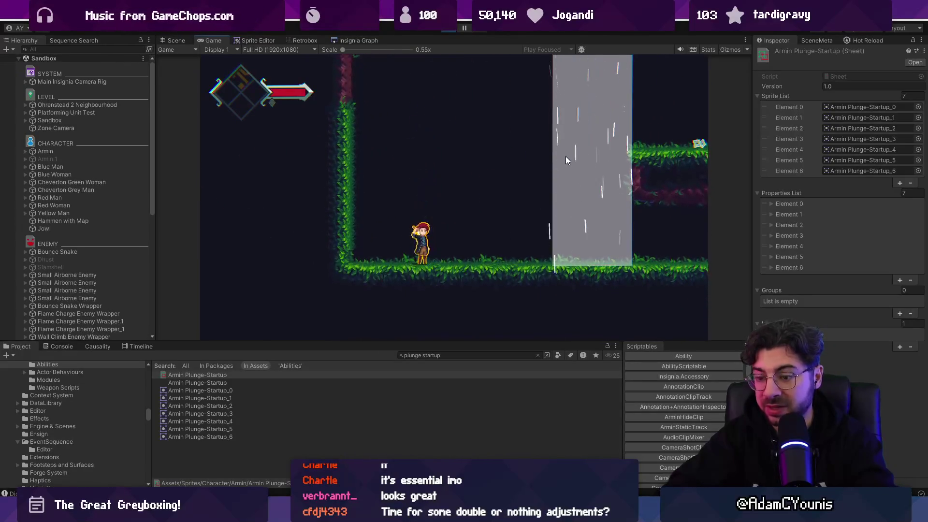
{"action": "key", "text": "shift+space"}
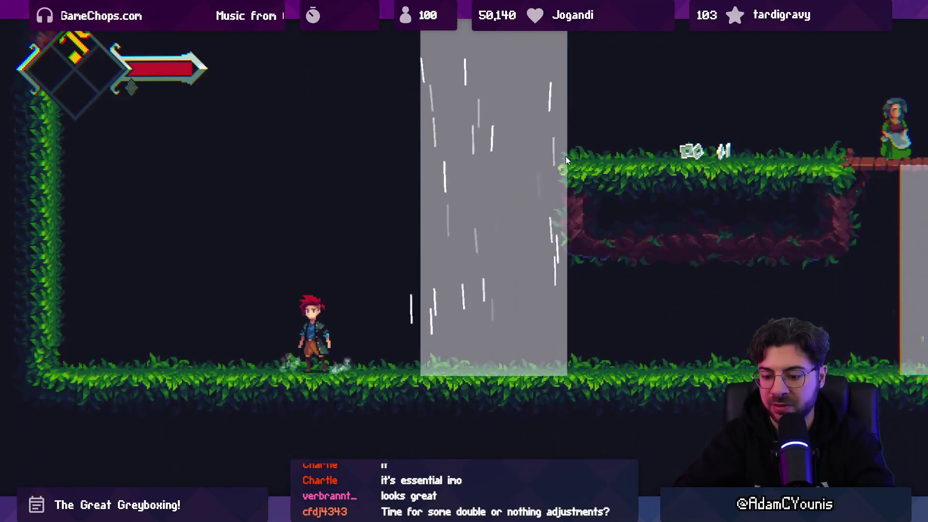
{"action": "key", "text": "shift+space"}
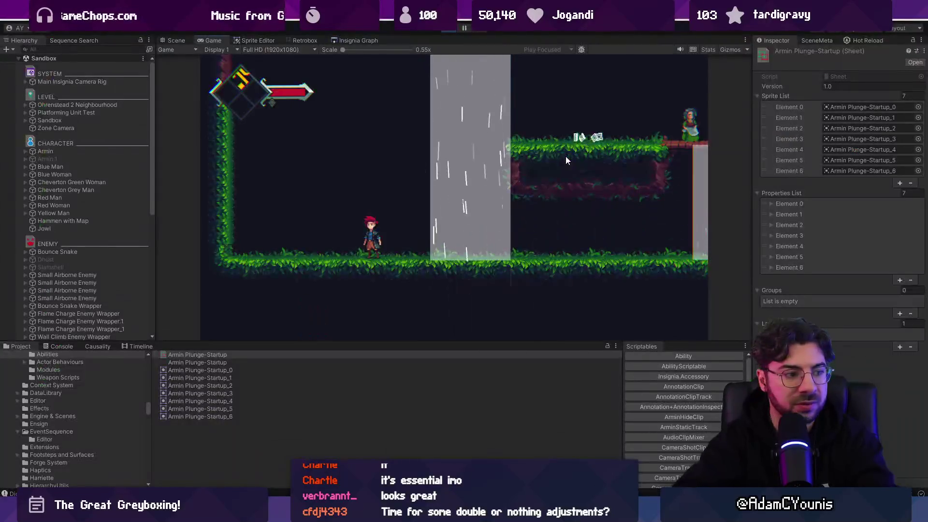
{"action": "left_click", "coordinate": [450, 29]}
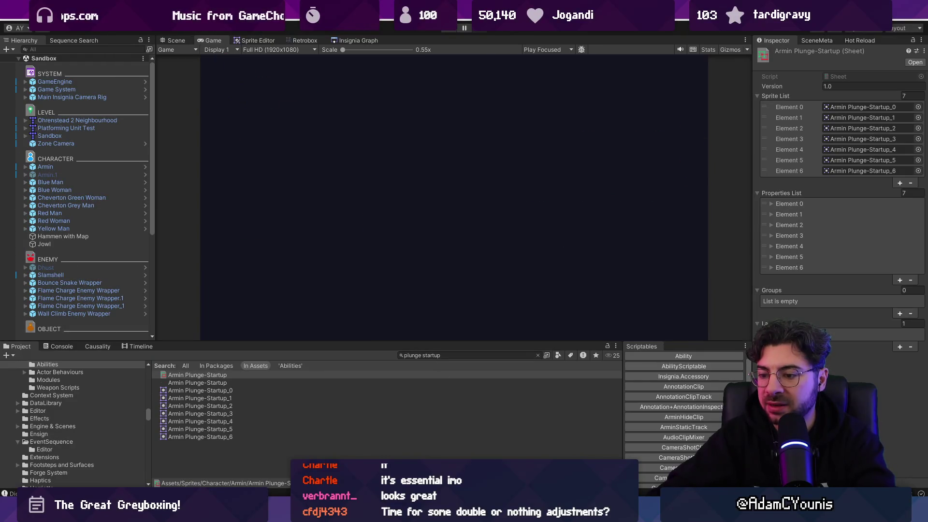
{"action": "key", "text": "alt+Tab"}
{"action": "scroll", "coordinate": [363, 293], "scroll_direction": "down", "scroll_amount": 5}
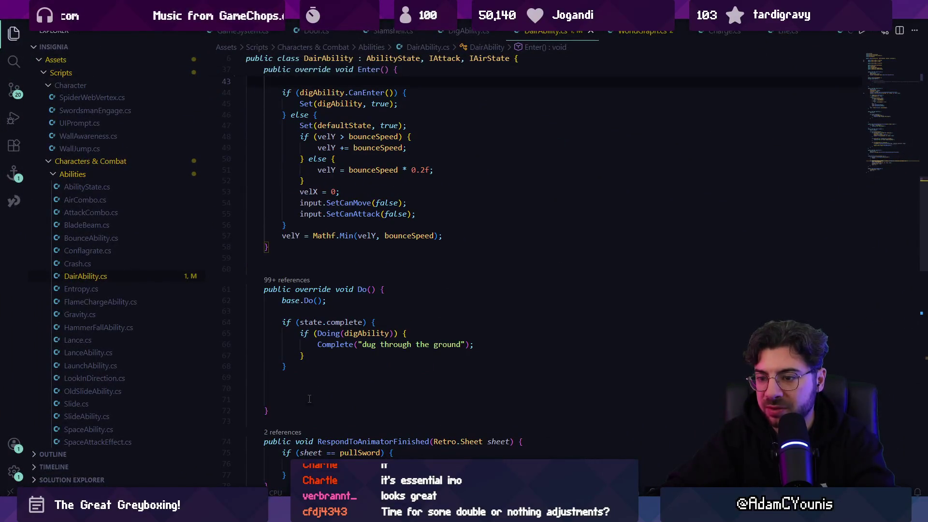
- Delete the empty lines after the function and open SelfAwareness.cs
{"action": "key", "text": "BackSpace"}
{"action": "key", "text": "BackSpace"}
{"action": "key", "text": "BackSpace"}
{"action": "scroll", "coordinate": [429, 377], "scroll_direction": "down", "scroll_amount": 2}
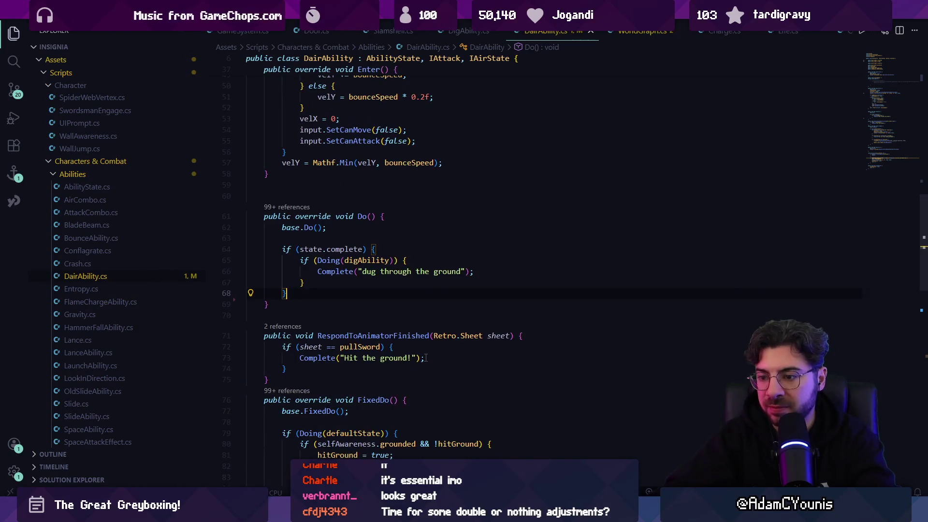
{"action": "key", "text": "ctrl+p"}
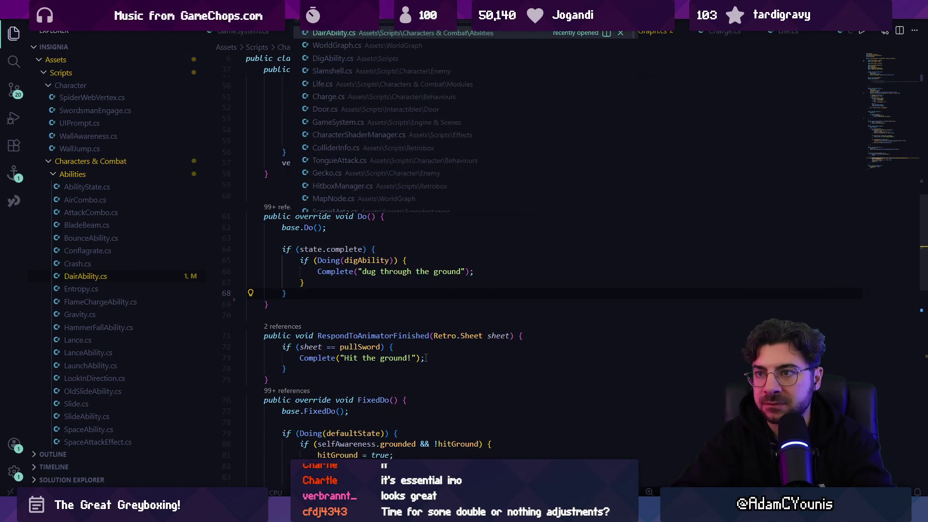
{"action": "type", "text": "selfaw"}
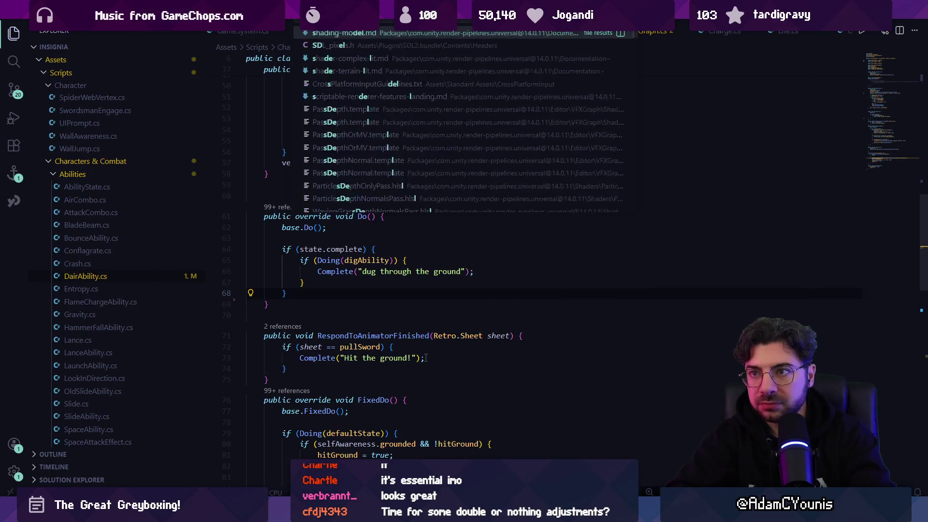
{"action": "key", "text": "Return"}
- Search SelfAwareness.cs for fallingVelocity and go to its declaration
{"action": "key", "text": "ctrl+f"}
{"action": "type", "text": "har"}
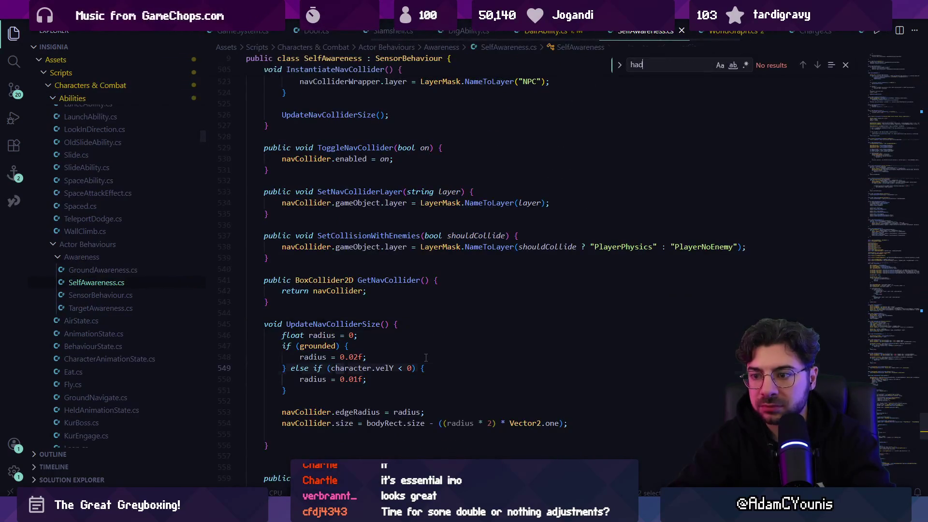
{"action": "type", "text": "dlanding"}
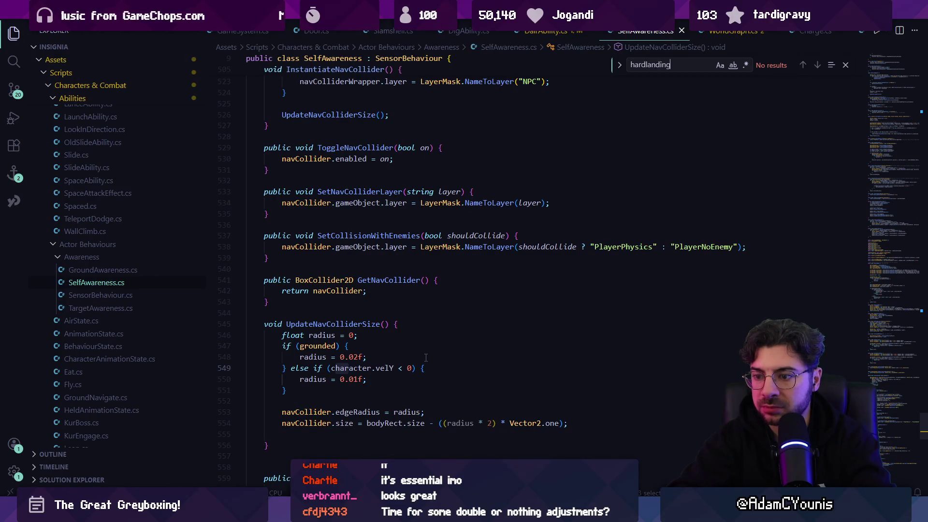
{"action": "key", "text": "BackSpace"}
{"action": "key", "text": "BackSpace"}
{"action": "key", "text": "BackSpace"}
{"action": "type", "text": "elocity"}
{"action": "key", "text": "Return"}
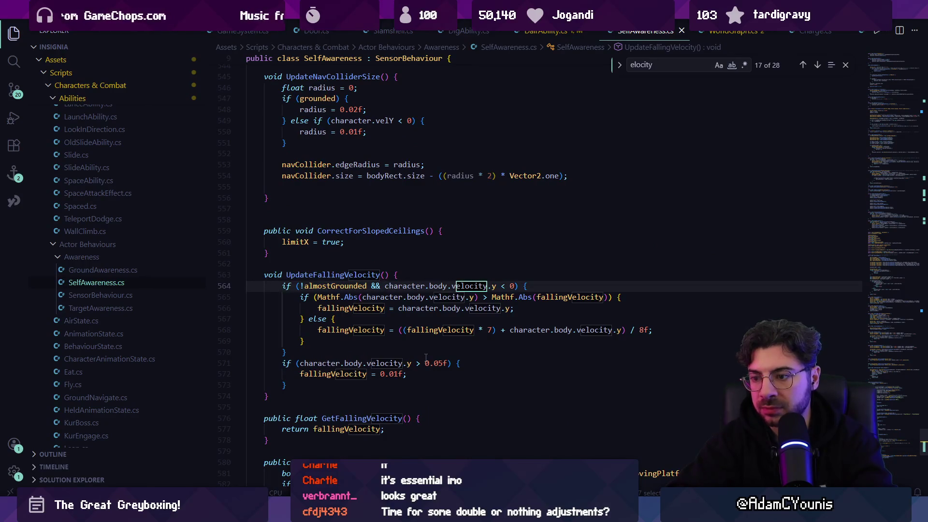
{"action": "key", "text": "ctrl+a"}
{"action": "type", "text": "fallin"}
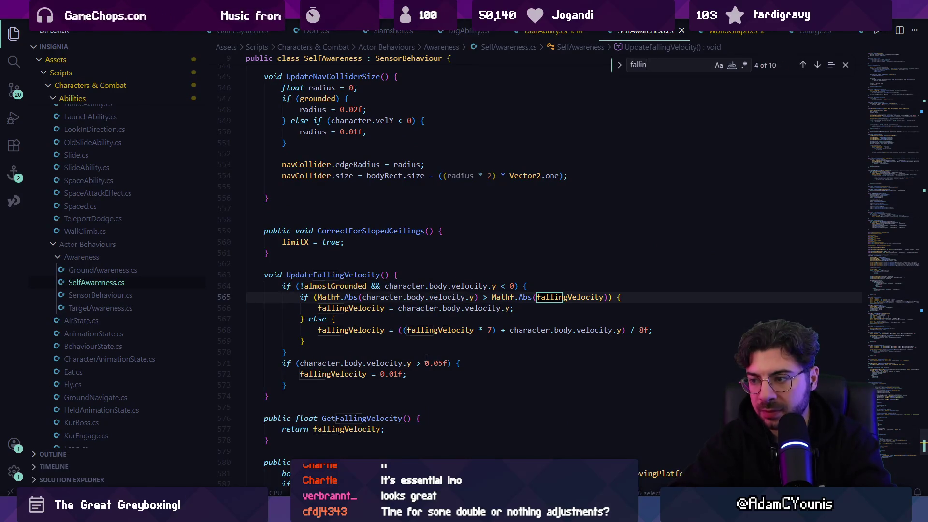
{"action": "type", "text": "gvelocity"}
{"action": "key", "text": "Return"}
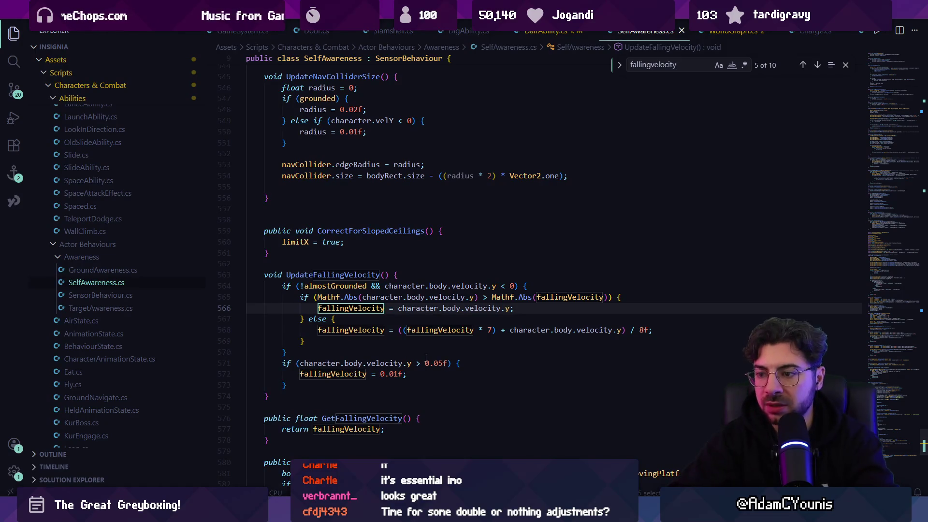
{"action": "left_click", "coordinate": [365, 306], "text": "ctrl"}
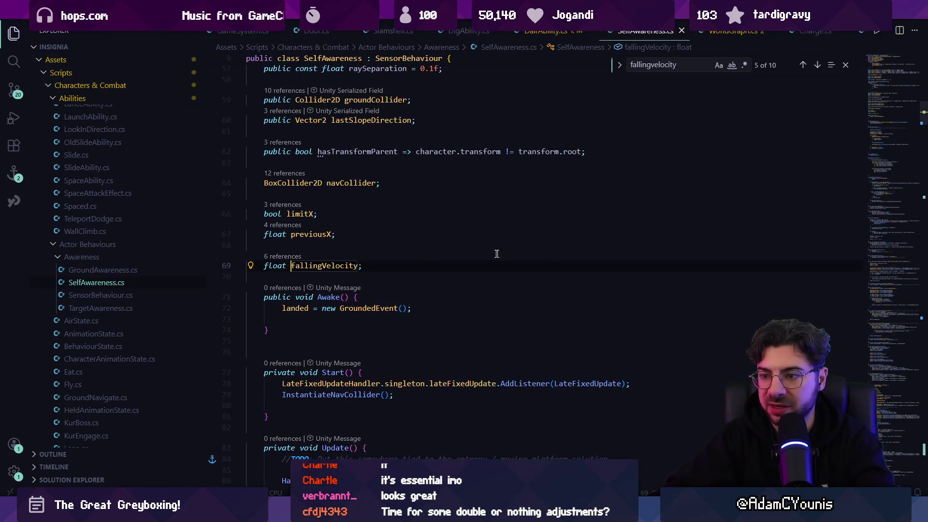
- Peek references to GetFallingVelocity, confirming its uses in Tumble.cs and CharacterStun.cs
{"action": "key", "text": "shift+F12"}
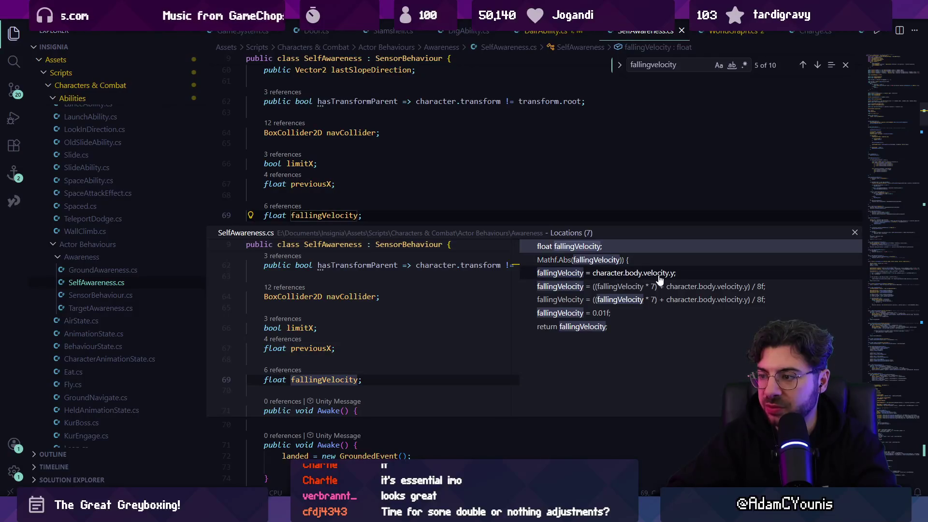
{"action": "left_click", "coordinate": [608, 328]}
{"action": "left_click", "coordinate": [331, 323]}
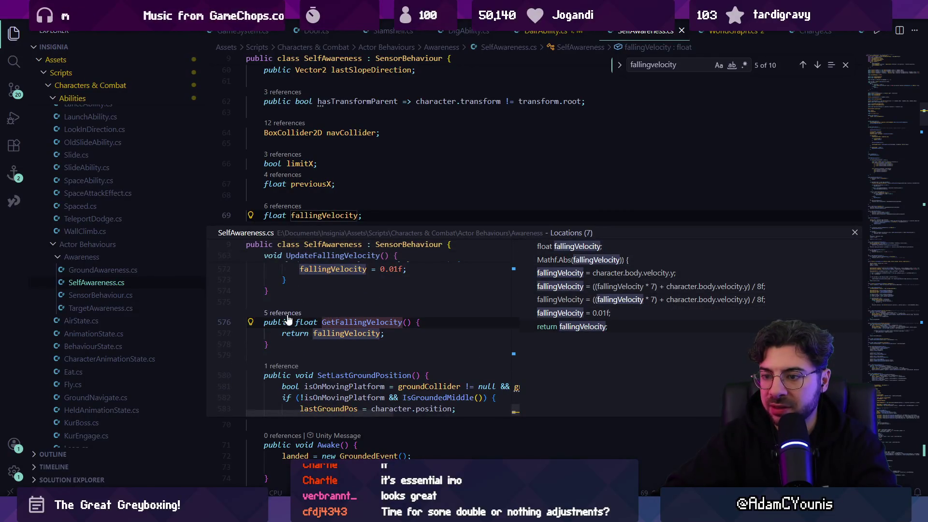
{"action": "key", "text": "shift+F12"}
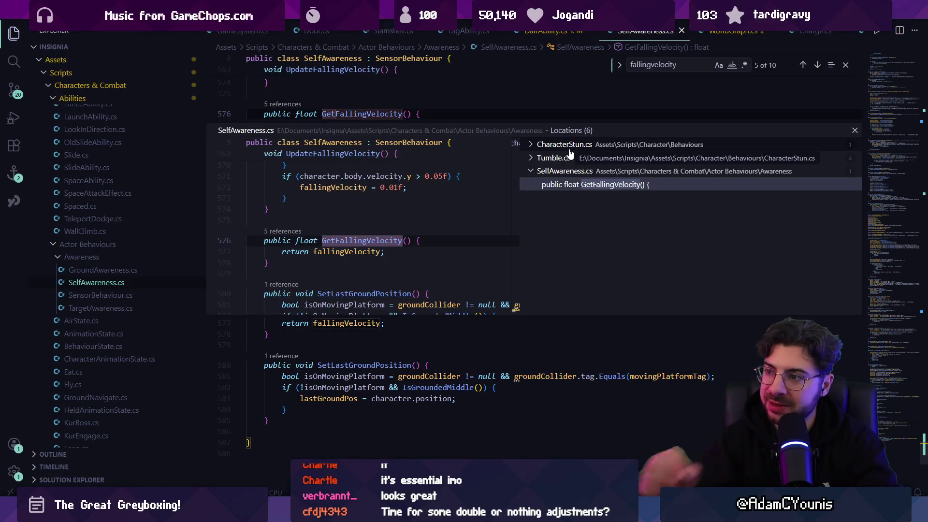
{"action": "left_click", "coordinate": [574, 157]}
{"action": "left_click", "coordinate": [576, 146]}
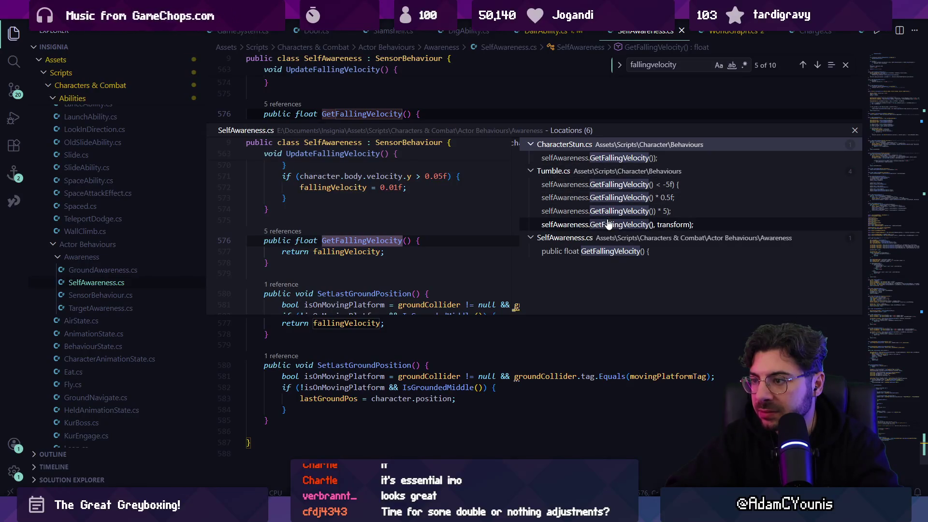
{"action": "double_click", "coordinate": [607, 252]}
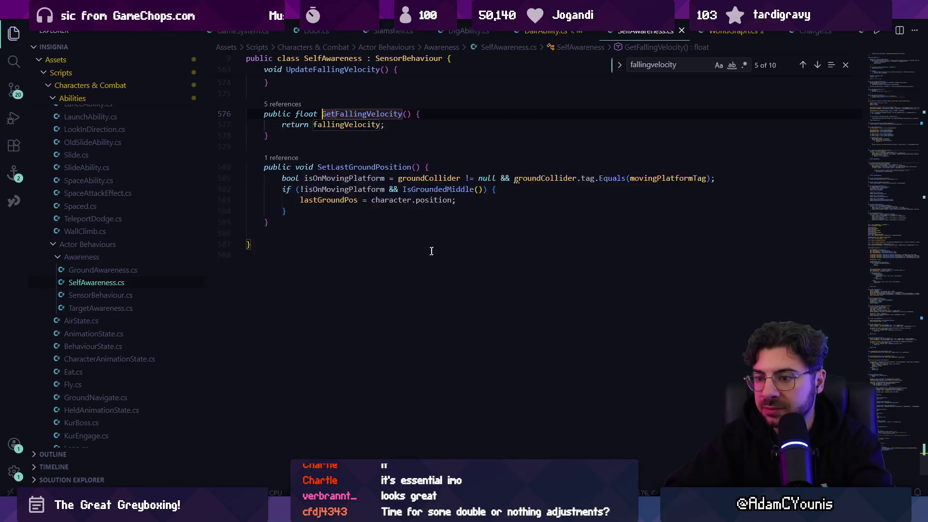
{"action": "key", "text": "Escape"}
{"action": "left_click", "coordinate": [399, 229]}
- Open HardLanding.cs and follow its references to the hardLanding field in ArminBehaviour.cs
{"action": "key", "text": "ctrl+p"}
{"action": "type", "text": "hardlanding"}
{"action": "key", "text": "Return"}
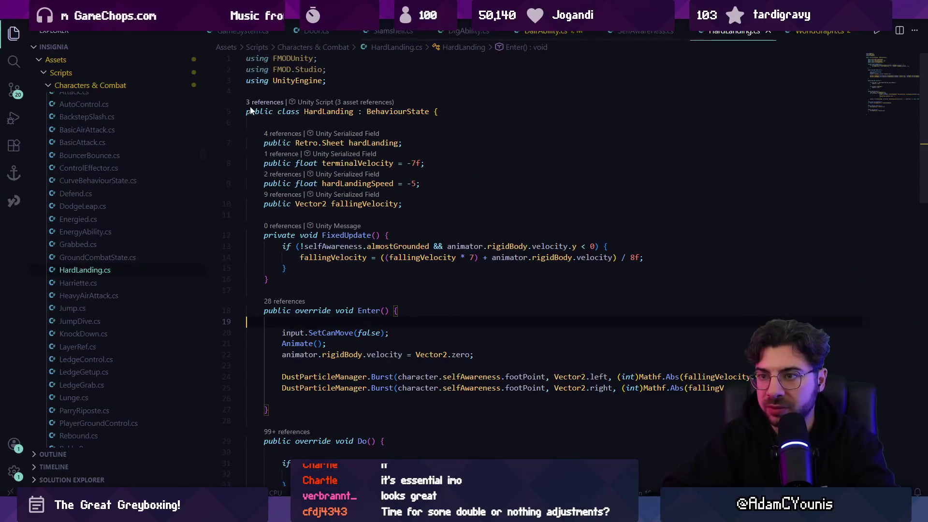
{"action": "left_click", "coordinate": [265, 102]}
{"action": "left_click", "coordinate": [568, 169]}
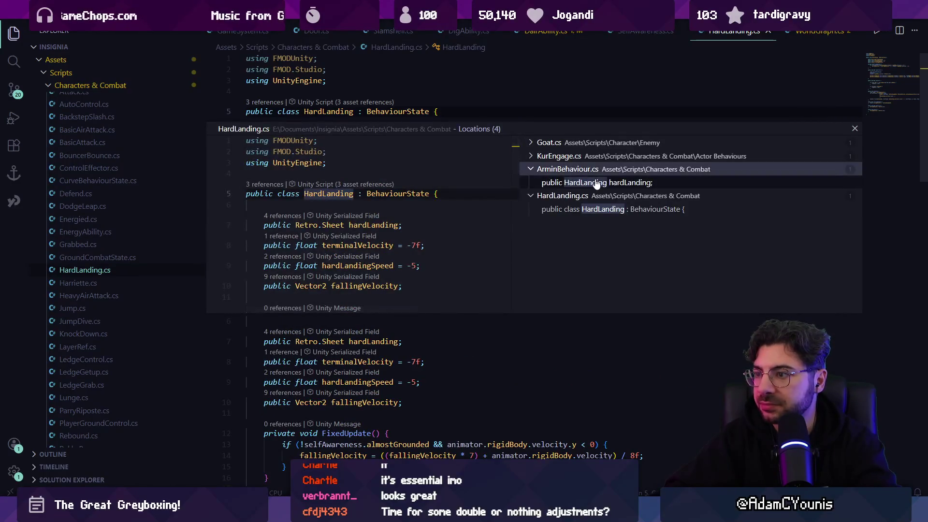
{"action": "left_click", "coordinate": [597, 182]}
{"action": "double_click", "coordinate": [598, 182]}
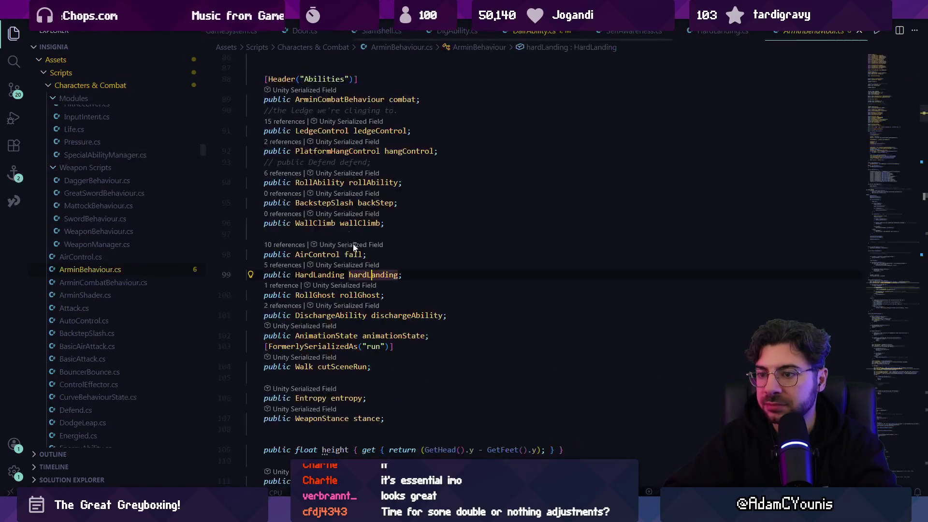
- Open HammerFallAbility.cs at the a.hardLanding.Reset() line in Land() and select it
{"action": "left_click", "coordinate": [602, 237]}
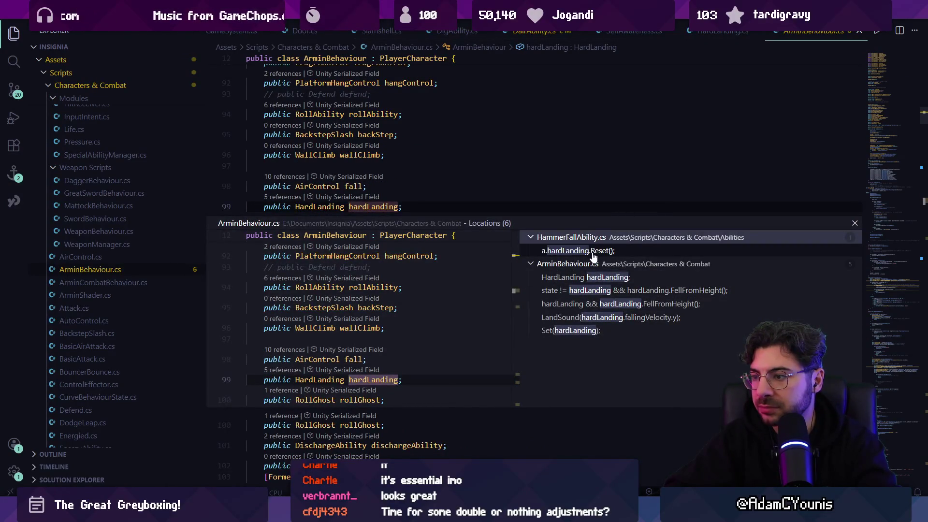
{"action": "left_click", "coordinate": [593, 250]}
{"action": "double_click", "coordinate": [347, 276]}
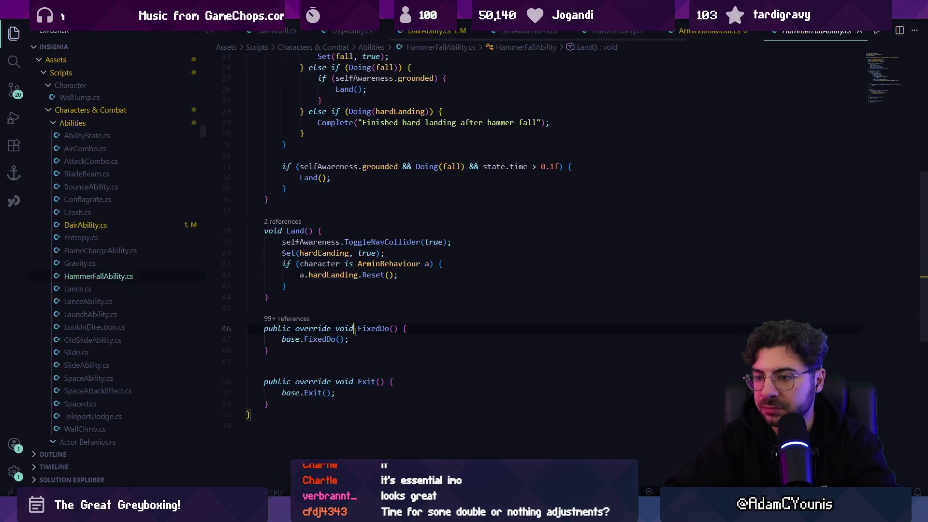
{"action": "triple_click", "coordinate": [347, 277]}
{"action": "key", "text": "ctrl+c"}
{"action": "left_click", "coordinate": [439, 294]}
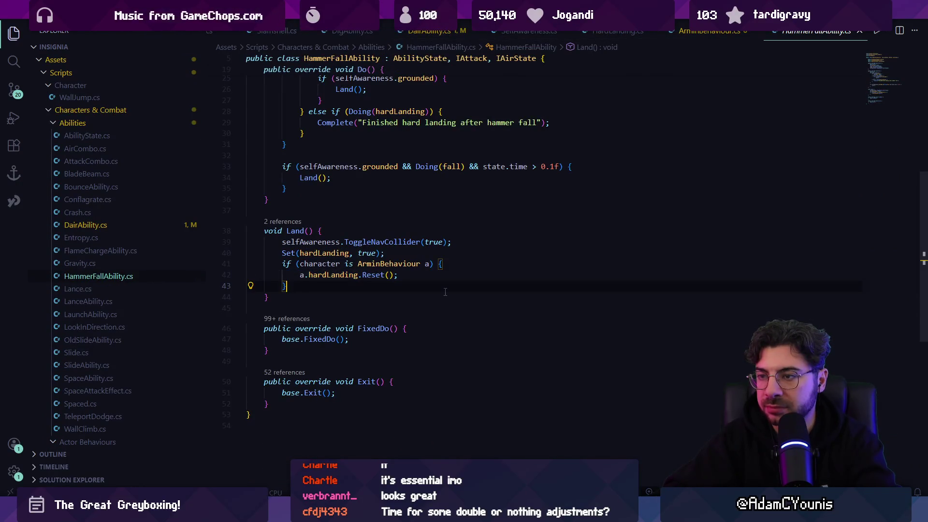
{"action": "key", "text": "ctrl+p"}
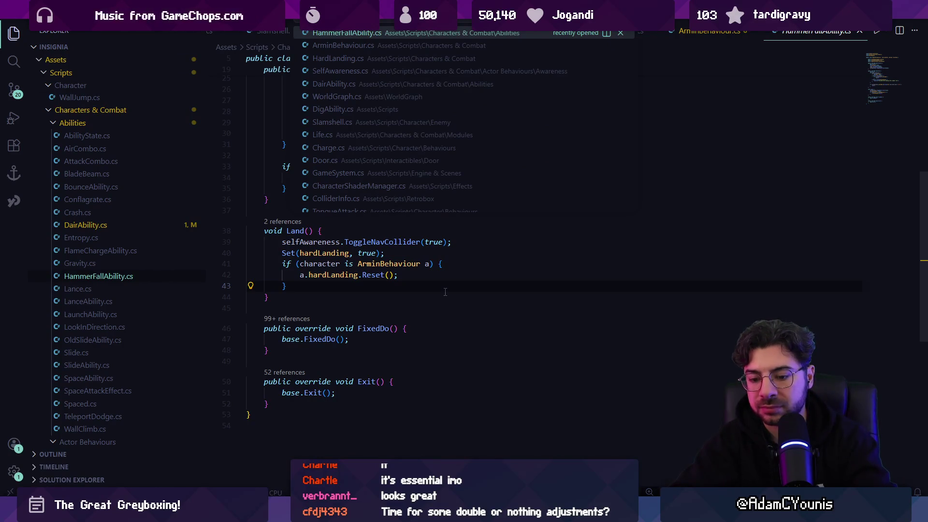
{"action": "key", "text": "Down"}
{"action": "key", "text": "Down"}
{"action": "key", "text": "Down"}
- Open DairAbility.cs and find its Exit() method
{"action": "key", "text": "Return"}
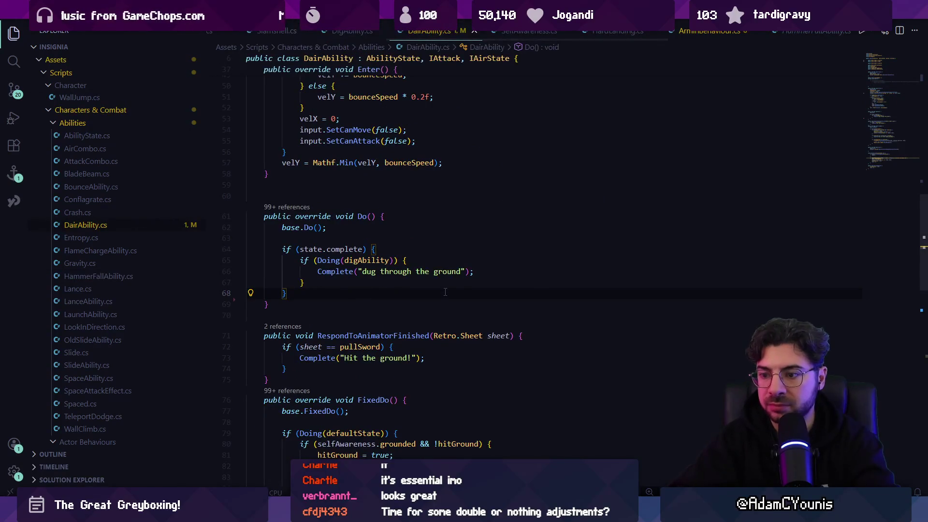
{"action": "key", "text": "ctrl+f"}
{"action": "type", "text": "complete"}
{"action": "key", "text": "ctrl+a"}
{"action": "type", "text": "exit"}
{"action": "key", "text": "Escape"}
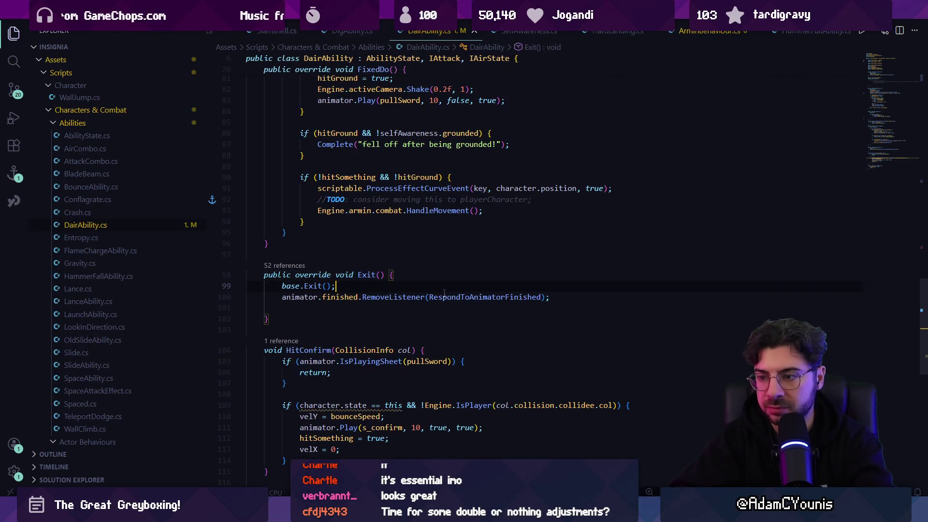
- Paste the hardLanding.Reset() call on a new line after base.Exit() and clean up its prefix
{"action": "key", "text": "Down"}
{"action": "key", "text": "End"}
{"action": "key", "text": "Return"}
{"action": "key", "text": "ctrl+v"}
{"action": "key", "text": "Up"}
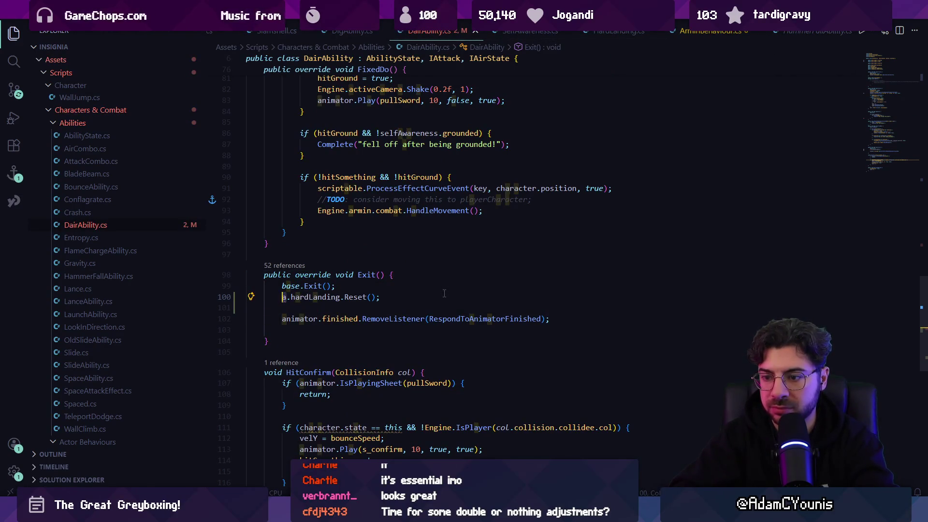
{"action": "key", "text": "Delete"}
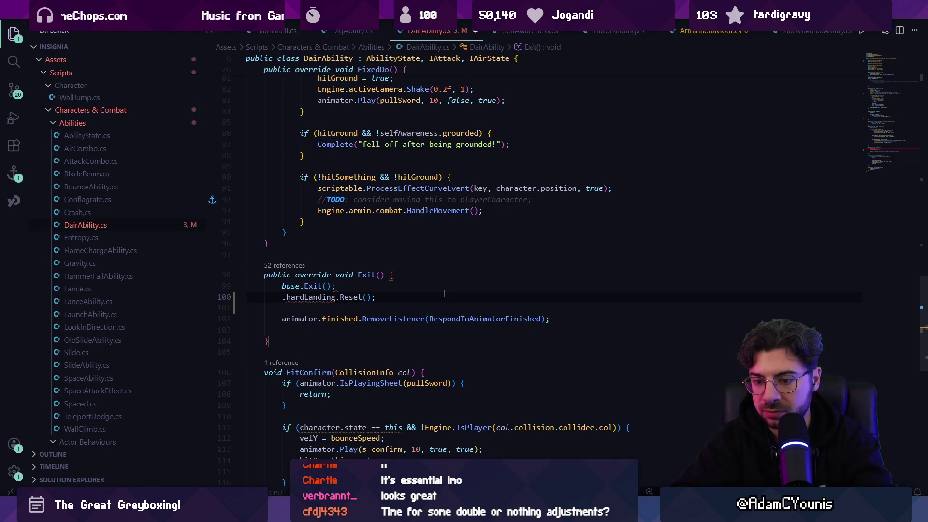
{"action": "type", "text": "engine."}
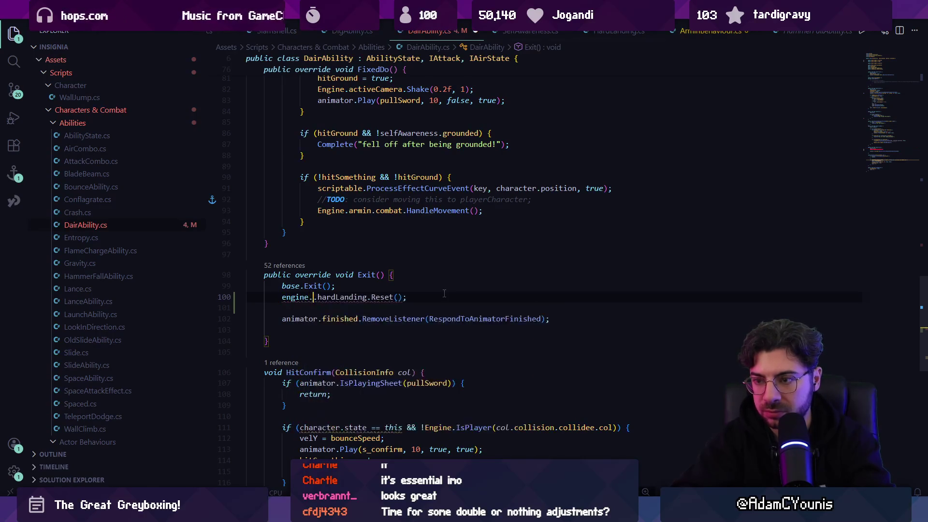
{"action": "triple_click", "coordinate": [444, 293]}
{"action": "key", "text": "Left"}
{"action": "key", "text": "Left"}
{"action": "key", "text": "Left"}
{"action": "key", "text": "ctrl+BackSpace"}
{"action": "key", "text": "ctrl+BackSpace"}
{"action": "key", "text": "ctrl+BackSpace"}
{"action": "key", "text": "Return"}
{"action": "key", "text": "BackSpace"}
{"action": "key", "text": "BackSpace"}
{"action": "key", "text": "BackSpace"}
- Wrap the reset in if (character is ArminBehaviour a) { }, then return to Unity and press Play
{"action": "type", "text": "object"}
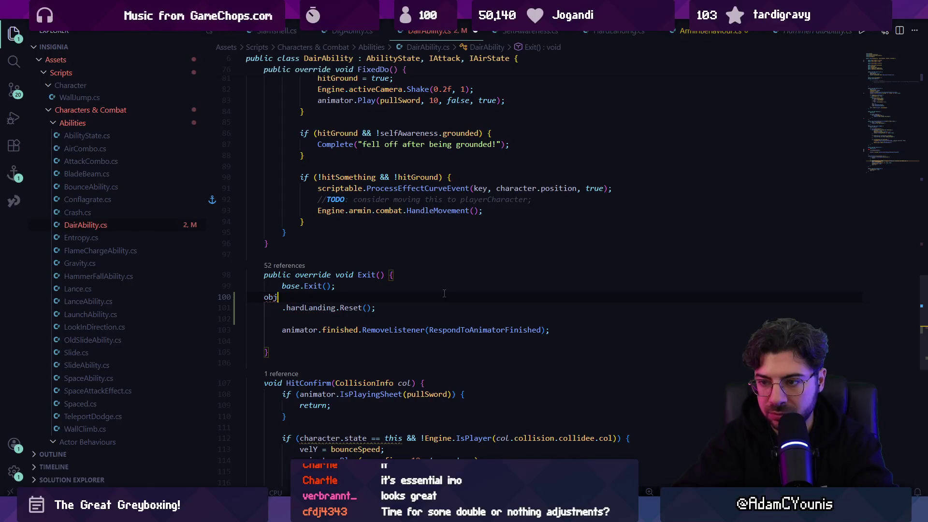
{"action": "key", "text": "BackSpace"}
{"action": "key", "text": "BackSpace"}
{"action": "key", "text": "BackSpace"}
{"action": "type", "text": "if(charact"}
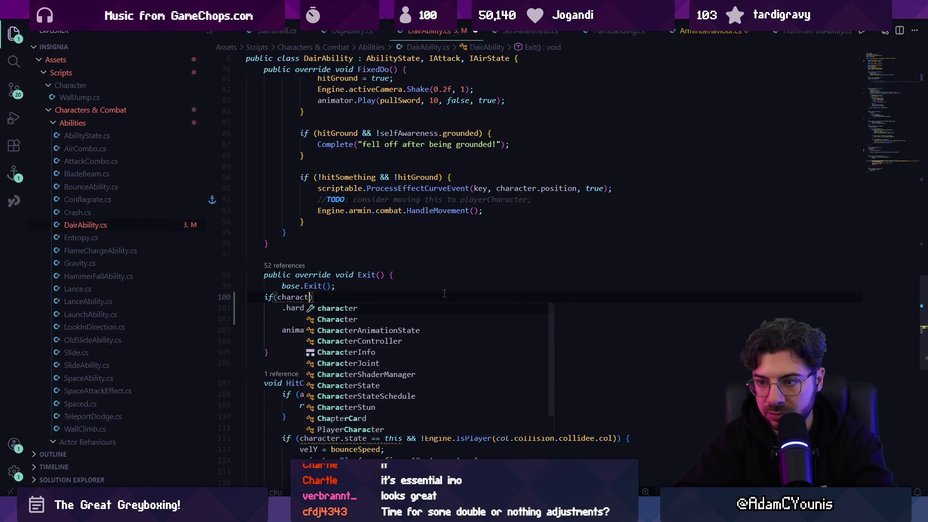
{"action": "type", "text": "er is ArminBehaviour a) a"}
{"action": "key", "text": "Tab"}
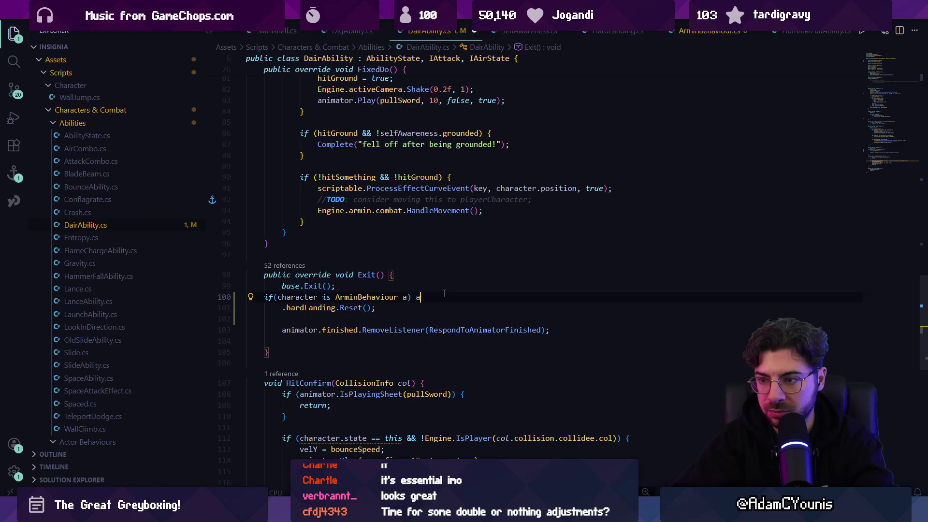
{"action": "key", "text": "BackSpace"}
{"action": "type", "text": "{"}
{"action": "key", "text": "Return"}
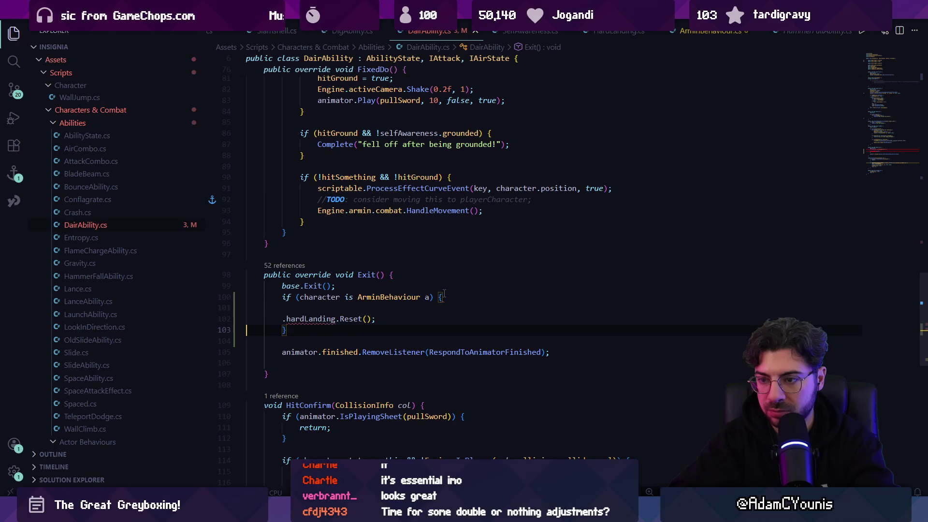
{"action": "type", "text": "a"}
{"action": "key", "text": "shift+alt+f"}
{"action": "left_click", "coordinate": [444, 296]}
{"action": "key", "text": "Delete"}
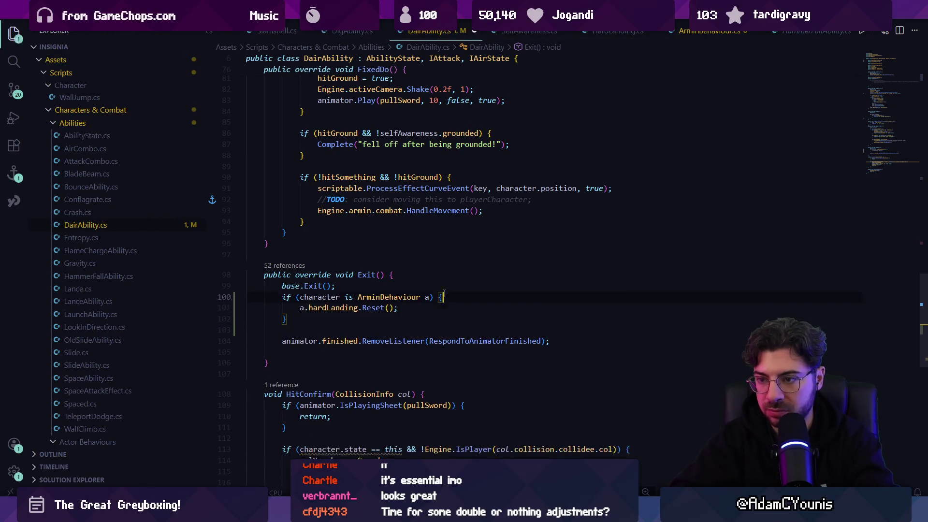
{"action": "key", "text": "alt+Tab"}
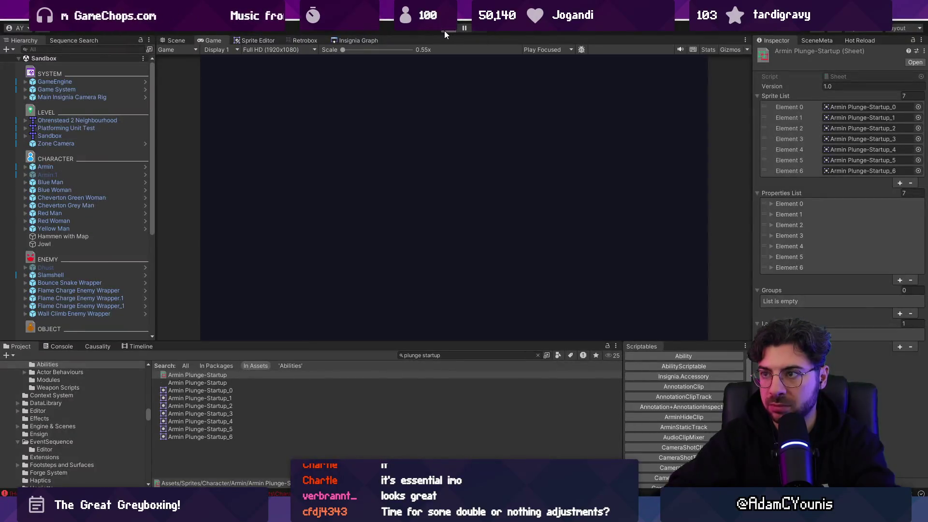
{"action": "left_click", "coordinate": [445, 31]}
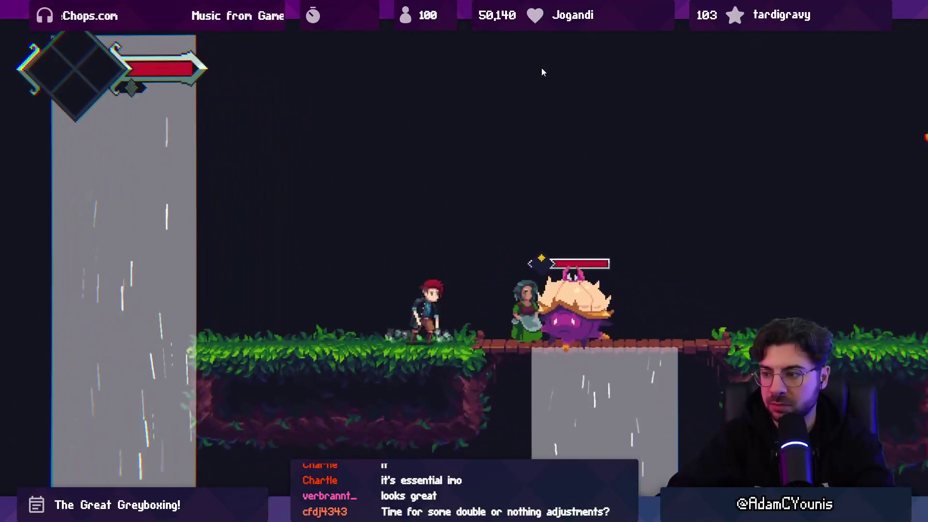
- Jump, slash the pink enemy, and plunge sword-first from the top of a high jump
{"action": "key", "text": "Left"}
{"action": "key", "text": "space"}
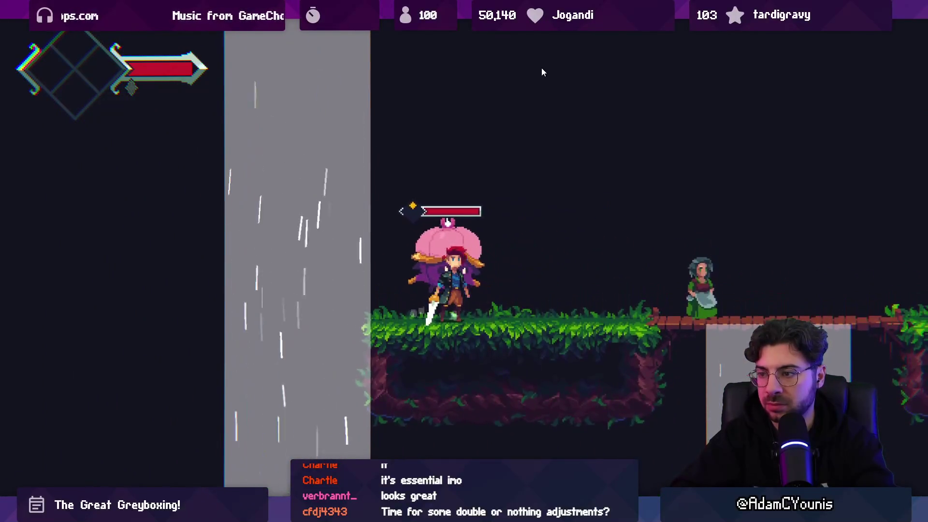
{"action": "key", "text": "x"}
{"action": "key", "text": "Left"}
{"action": "key", "text": "space"}
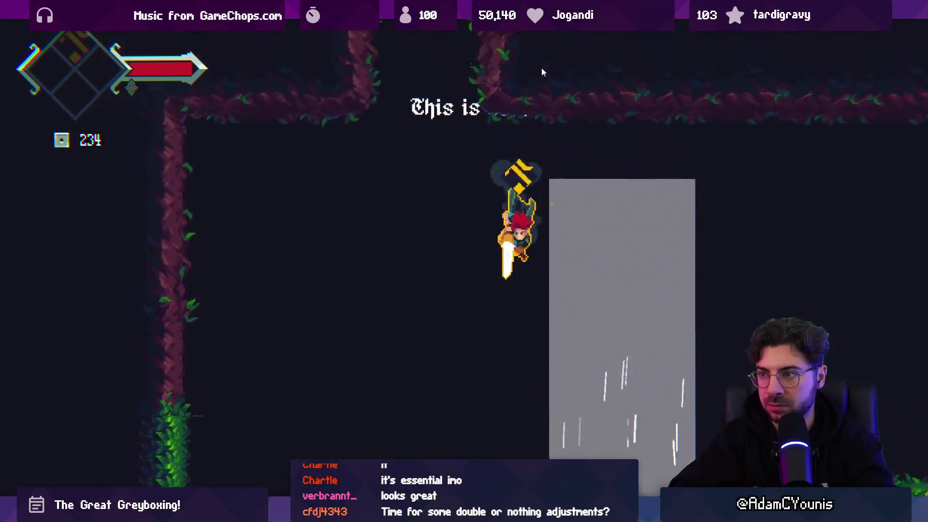
{"action": "key", "text": "space"}
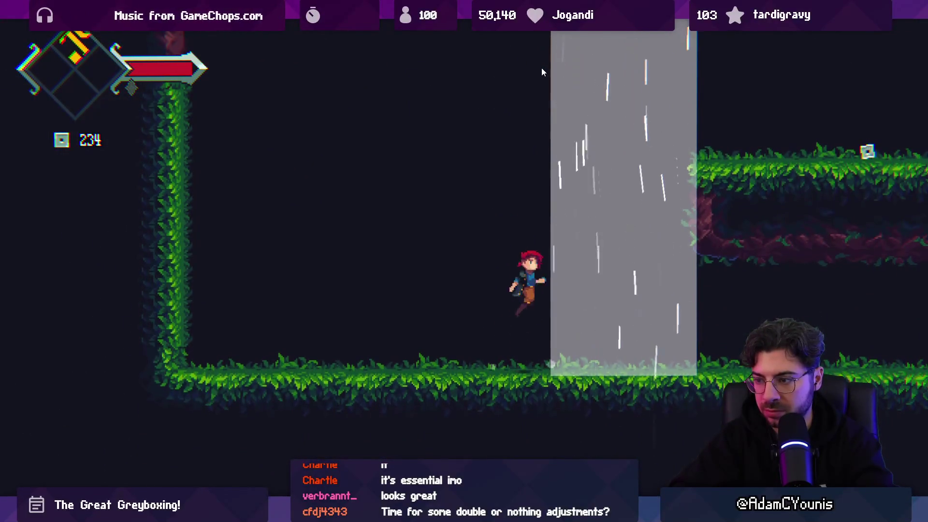
{"action": "key", "text": "x"}
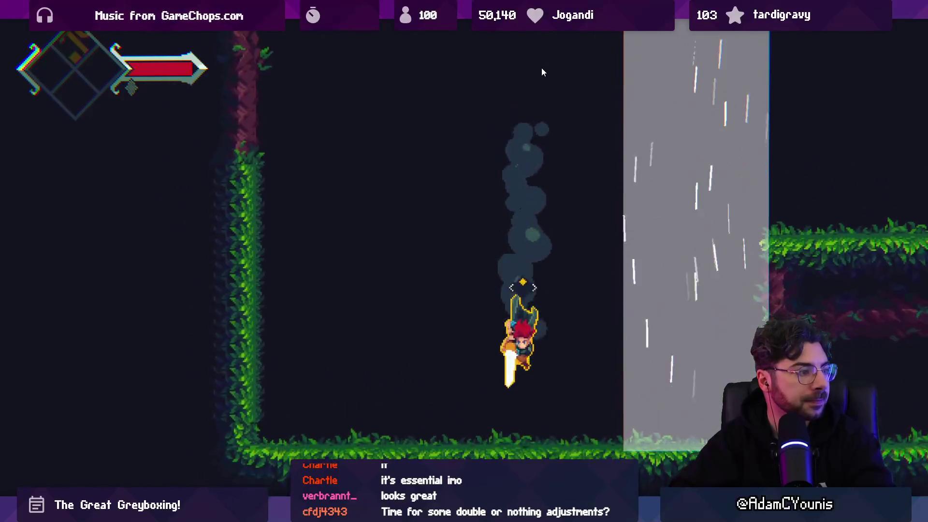
- Repeat the sword-first plunge to the floor, moving left and then right toward the waterfall
{"action": "key", "text": "Left"}
{"action": "key", "text": "space"}
{"action": "key", "text": "x"}
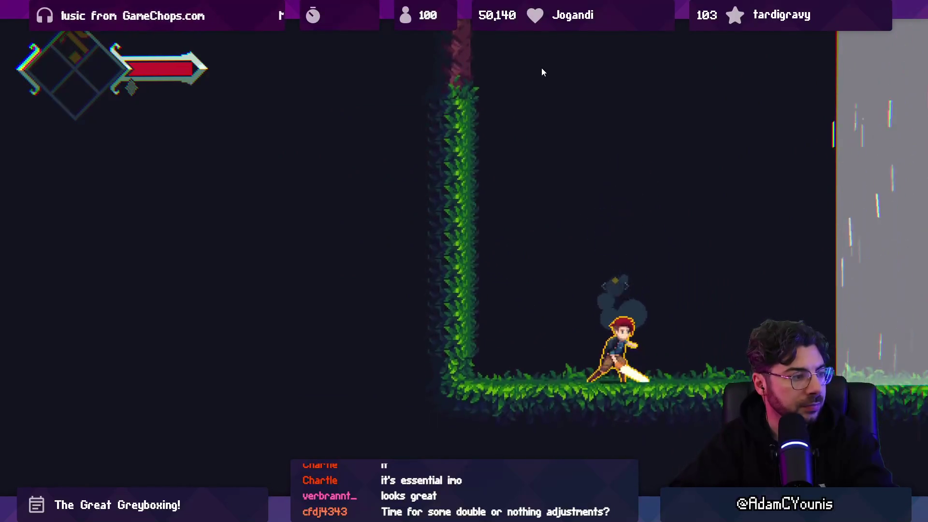
{"action": "key", "text": "Right"}
{"action": "key", "text": "space"}
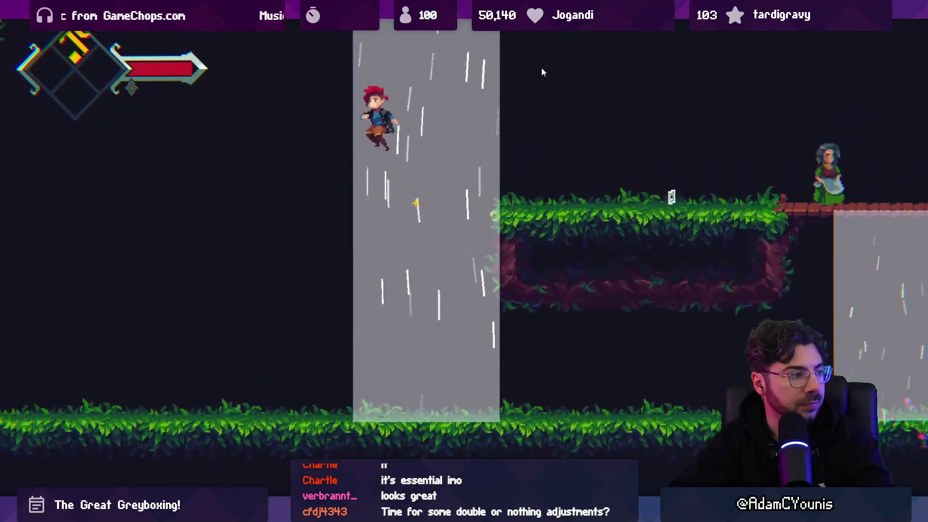
{"action": "key", "text": "Left"}
{"action": "key", "text": "x"}
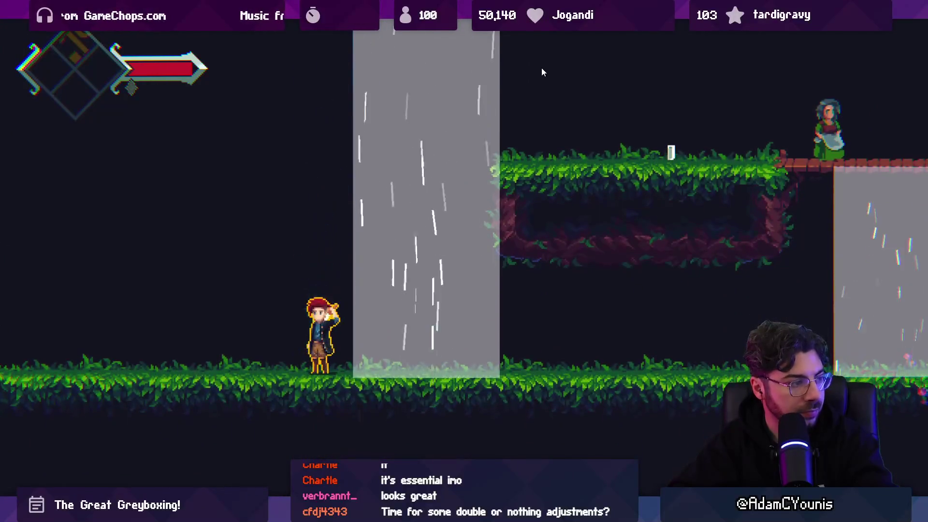
- Restore the editor layout, stop play mode and clear the search to show the Armin sprites folder
{"action": "key", "text": "shift+space"}
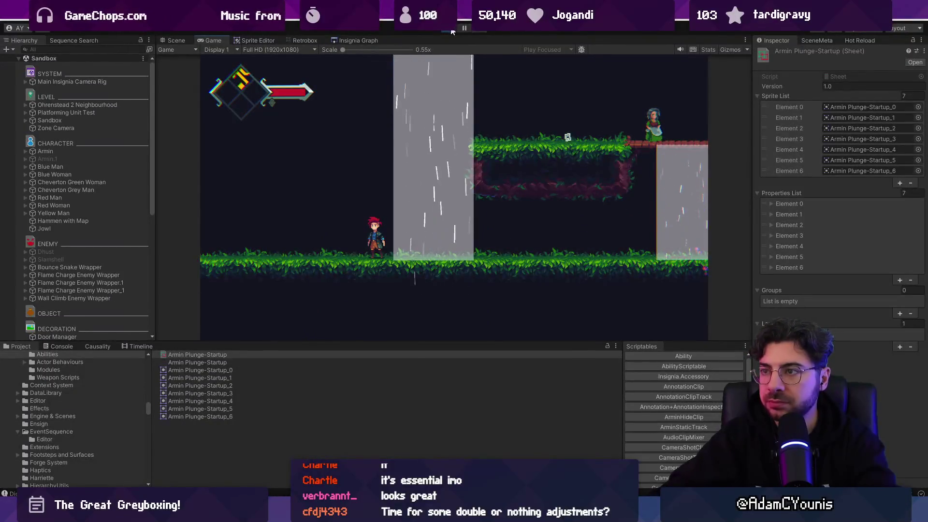
{"action": "left_click", "coordinate": [449, 28]}
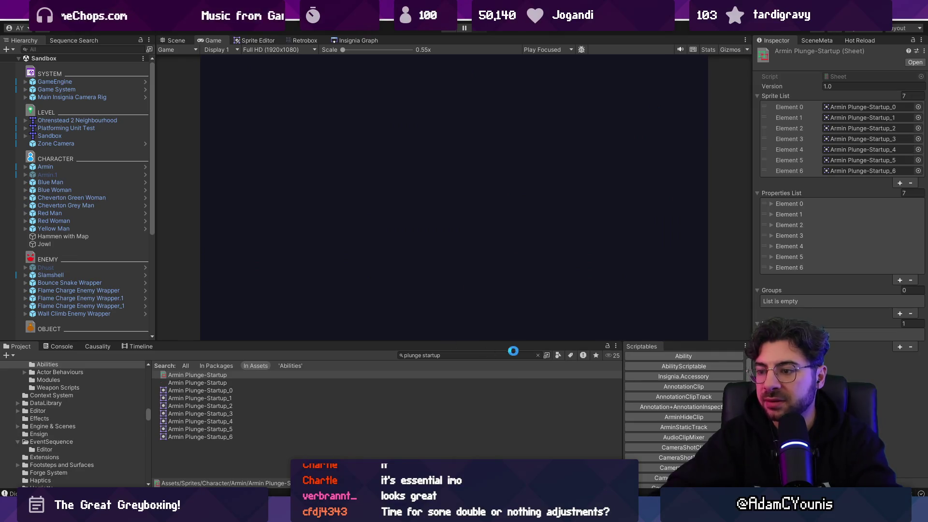
{"action": "left_click", "coordinate": [537, 354]}
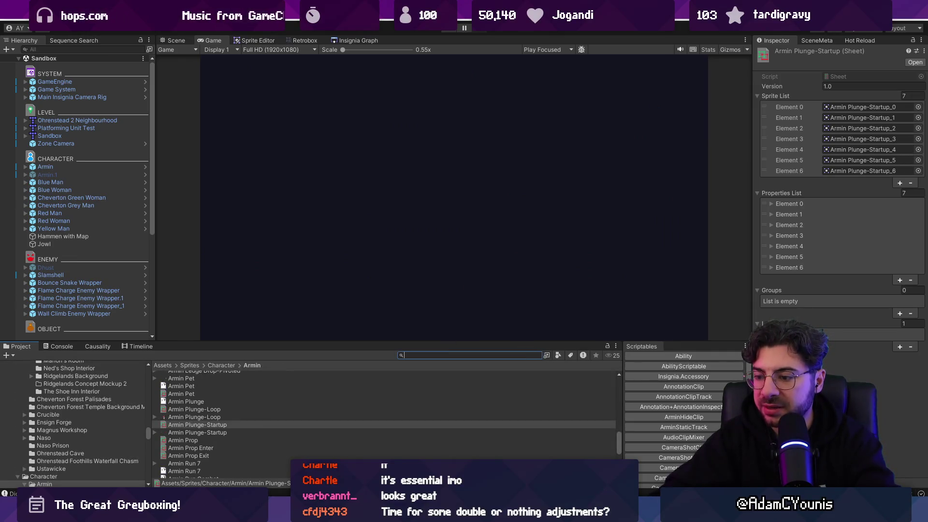
{"action": "left_click", "coordinate": [518, 448]}
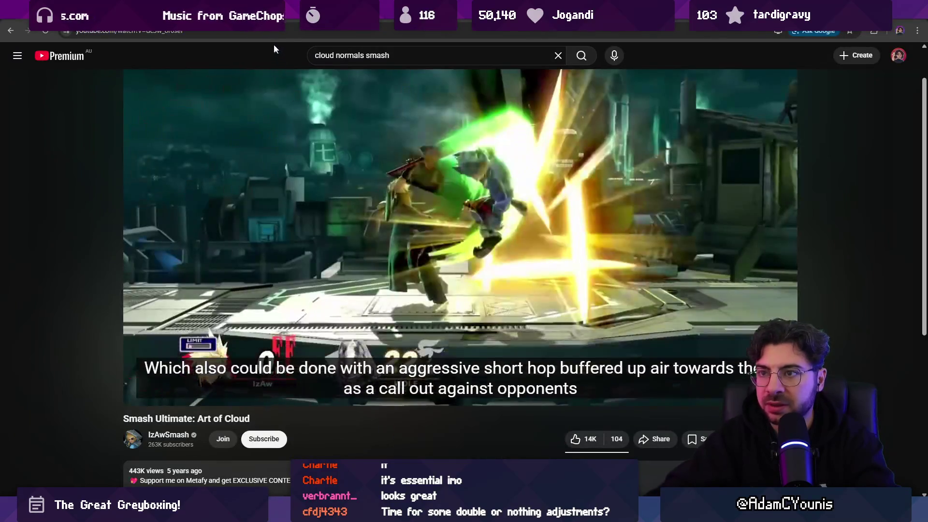
- Navigate the browser to itch.io
{"action": "left_click", "coordinate": [269, 32]}
{"action": "type", "text": "itch.io"}
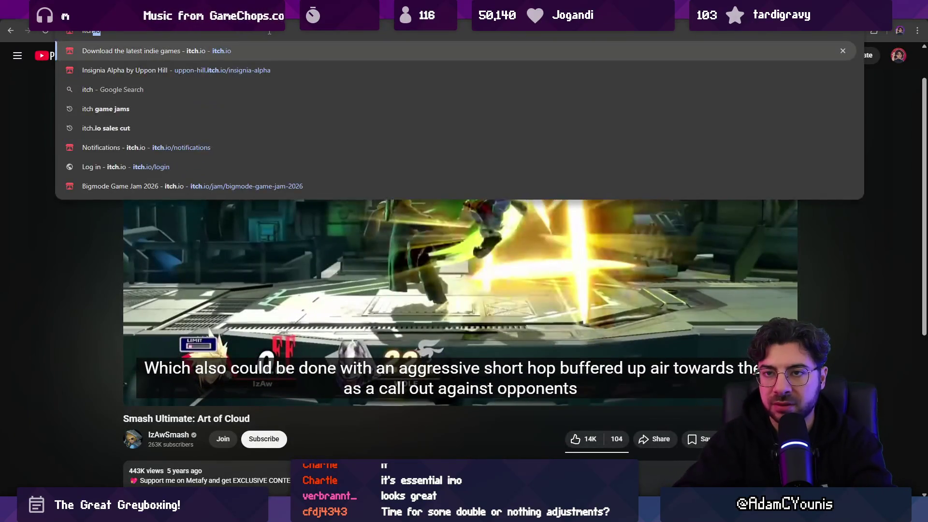
{"action": "key", "text": "Return"}
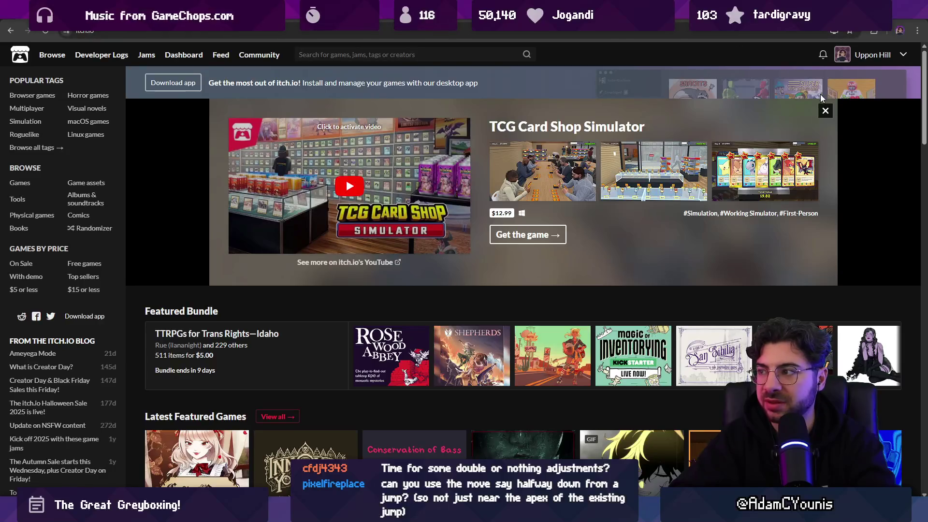
- Close the featured banner and search itch.io for 'red riding hood character'
{"action": "left_click", "coordinate": [827, 111]}
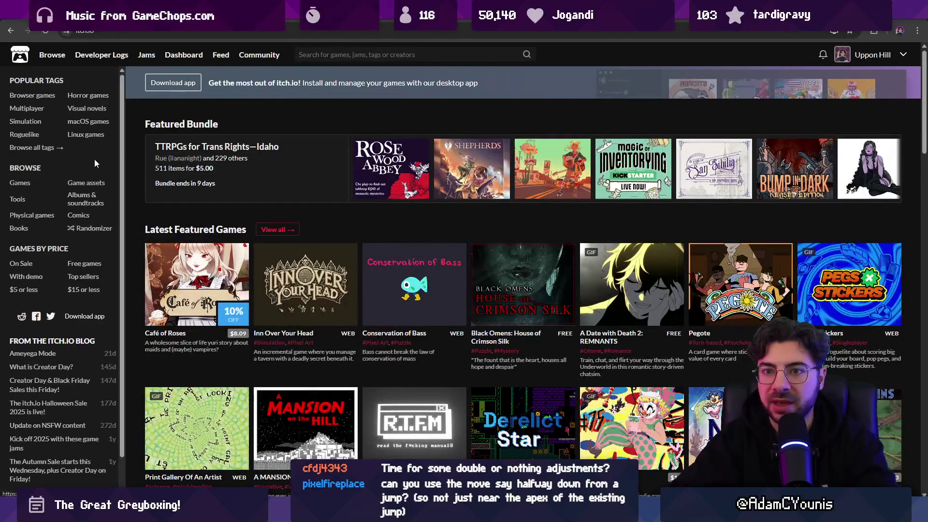
{"action": "scroll", "coordinate": [285, 202], "scroll_direction": "down", "scroll_amount": 5}
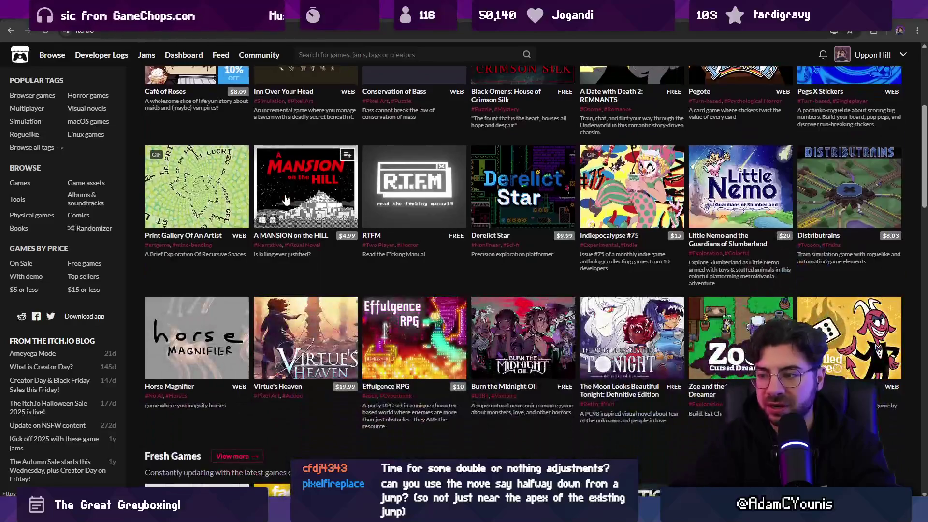
{"action": "scroll", "coordinate": [290, 199], "scroll_direction": "up", "scroll_amount": 5}
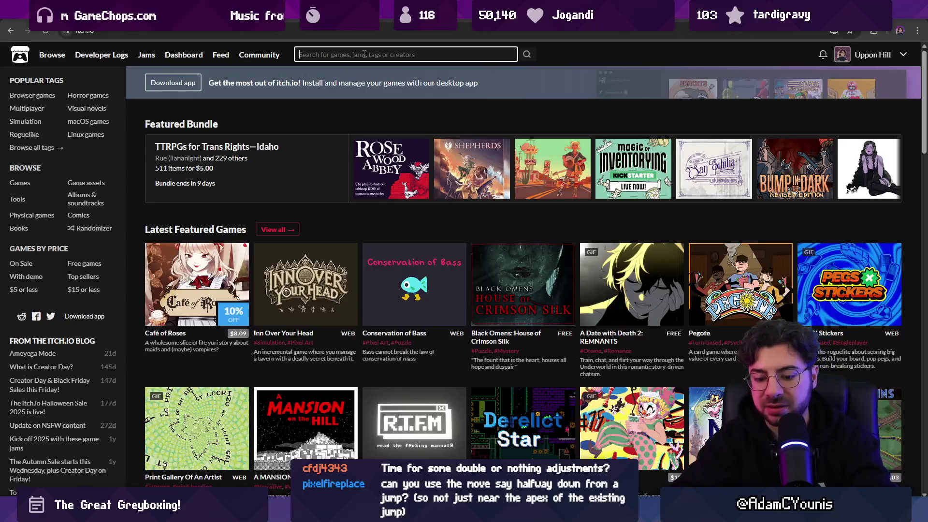
{"action": "type", "text": "red riding hoop"}
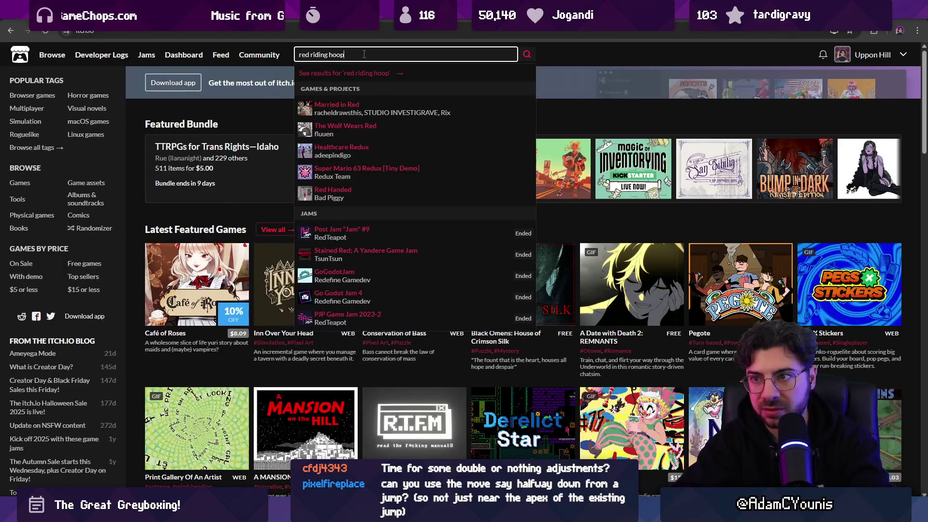
{"action": "type", "text": "d"}
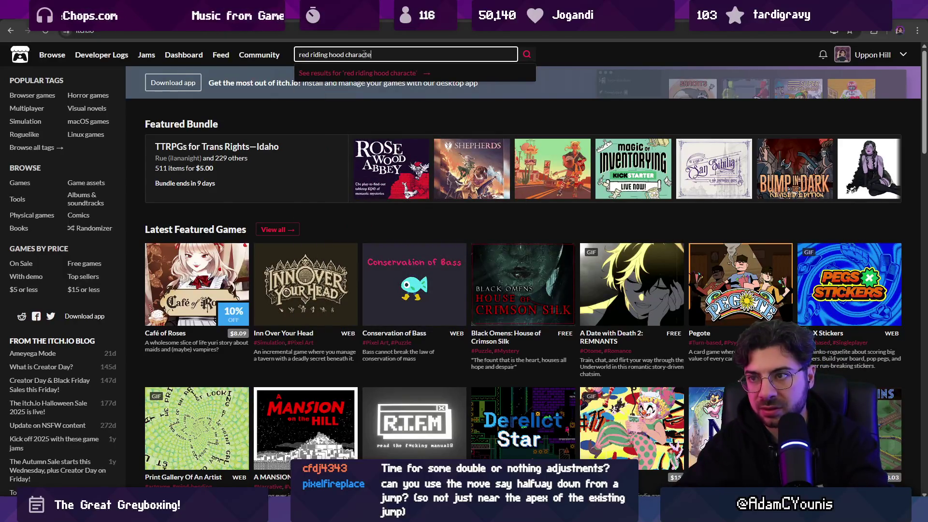
{"action": "key", "text": "Return"}
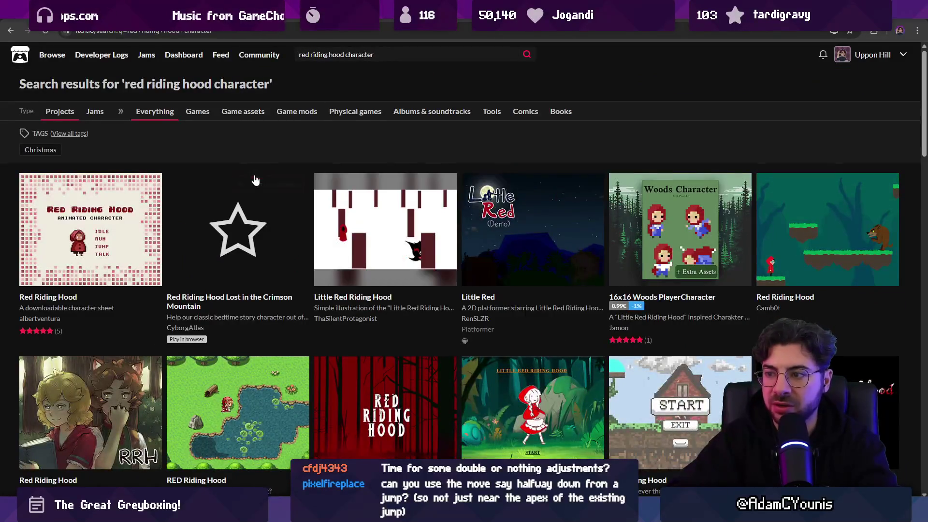
{"action": "scroll", "coordinate": [349, 216], "scroll_direction": "down", "scroll_amount": 9}
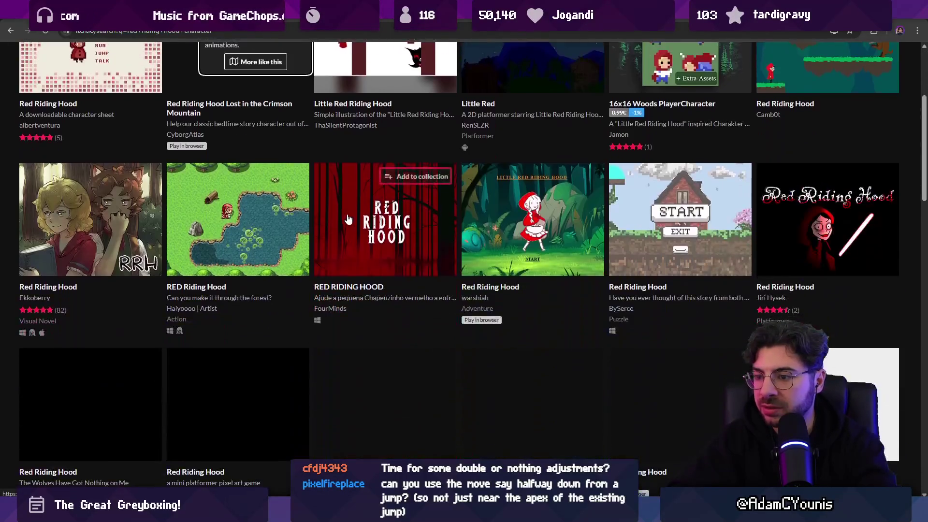
{"action": "scroll", "coordinate": [349, 215], "scroll_direction": "up", "scroll_amount": 9}
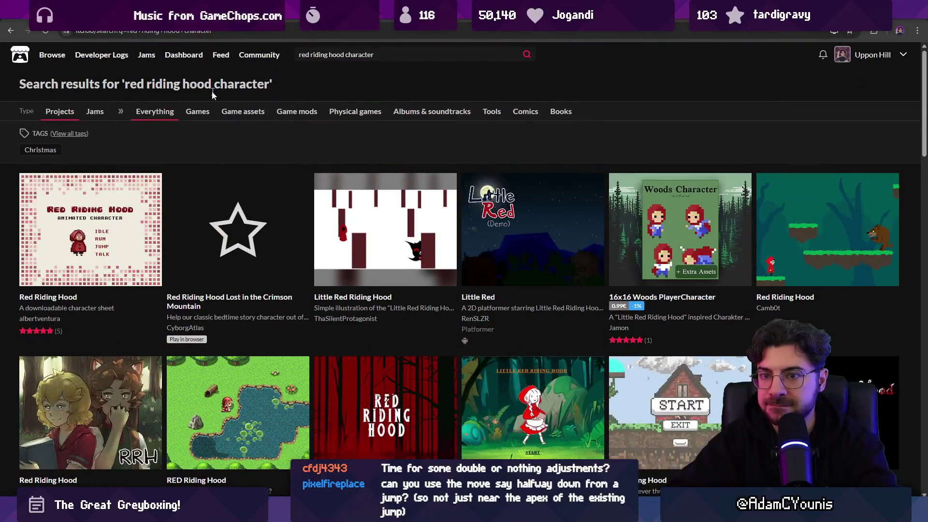
- Replace the query with 'platform character' and scroll through the results
{"action": "triple_click", "coordinate": [348, 55]}
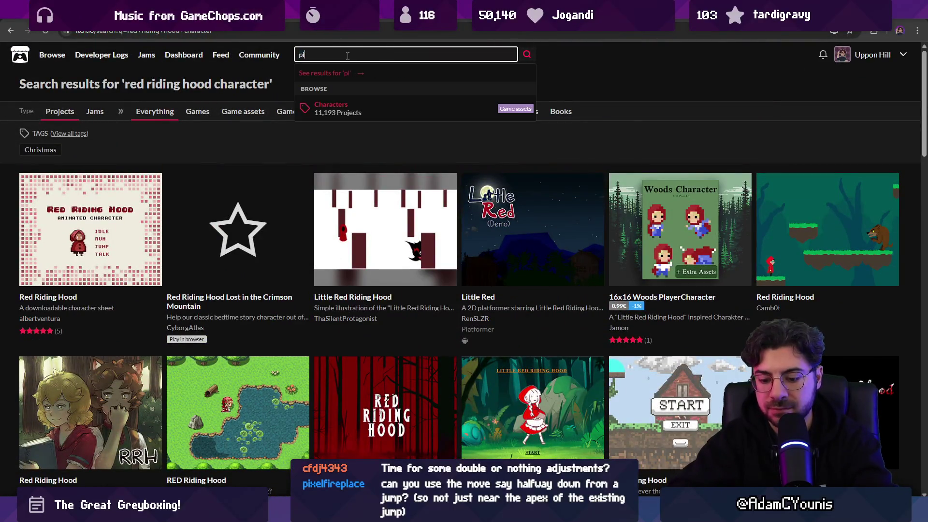
{"action": "type", "text": "latform character"}
{"action": "key", "text": "Return"}
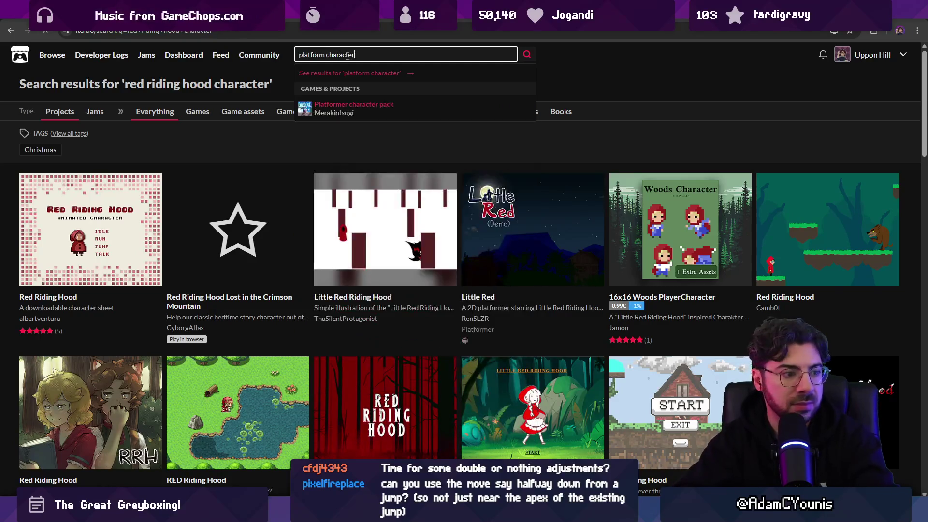
{"action": "mouse_move", "coordinate": [340, 199]}
{"action": "scroll", "coordinate": [340, 198], "scroll_direction": "down", "scroll_amount": 8}
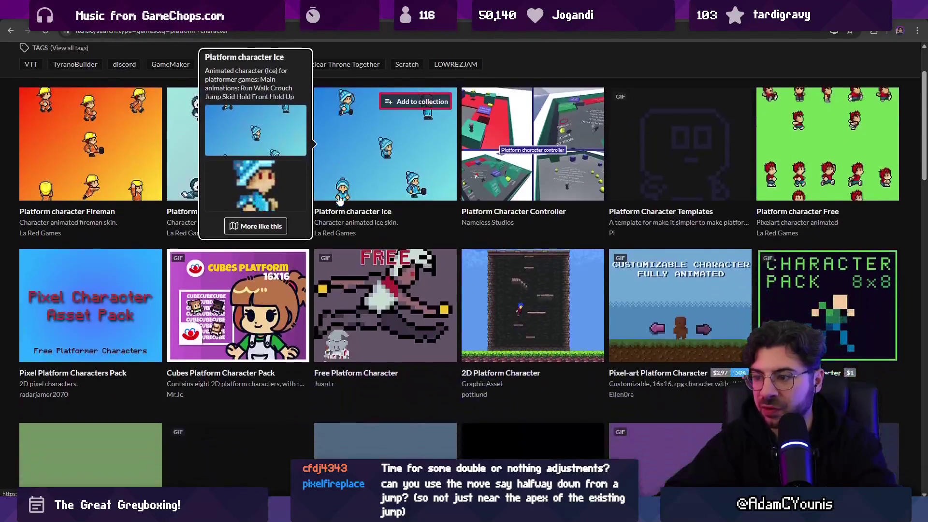
{"action": "scroll", "coordinate": [342, 200], "scroll_direction": "down", "scroll_amount": 5}
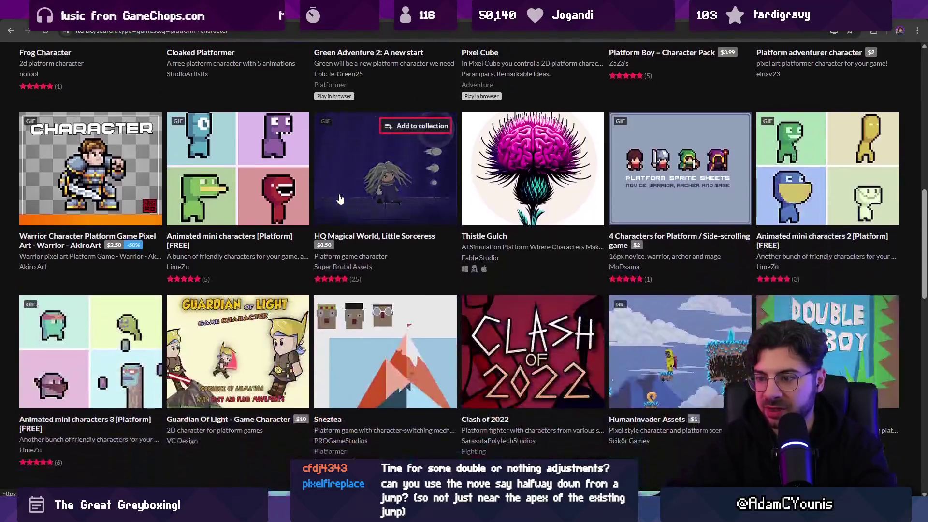
{"action": "scroll", "coordinate": [342, 200], "scroll_direction": "up", "scroll_amount": 13}
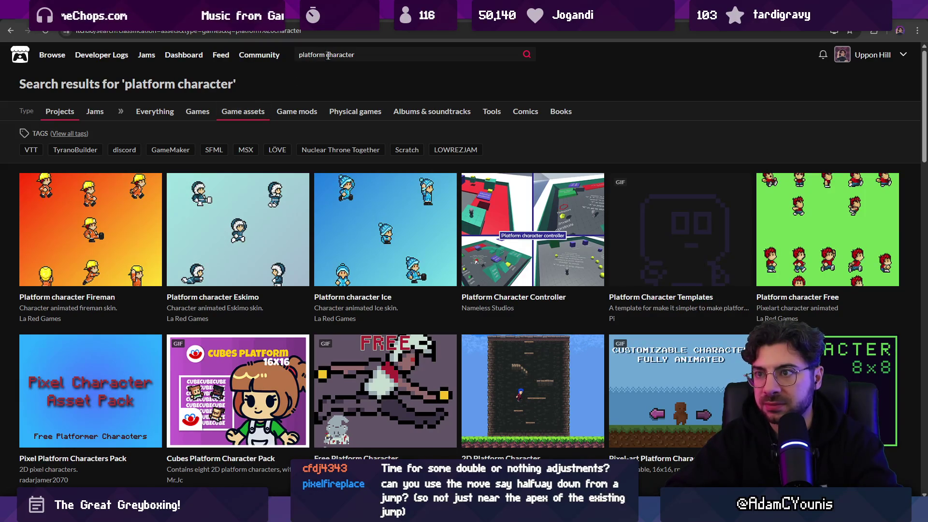
- Narrow the search to 'character' game assets, then open the Browse Top Games listing
{"action": "left_click_drag", "start_coordinate": [303, 53], "coordinate": [251, 51]}
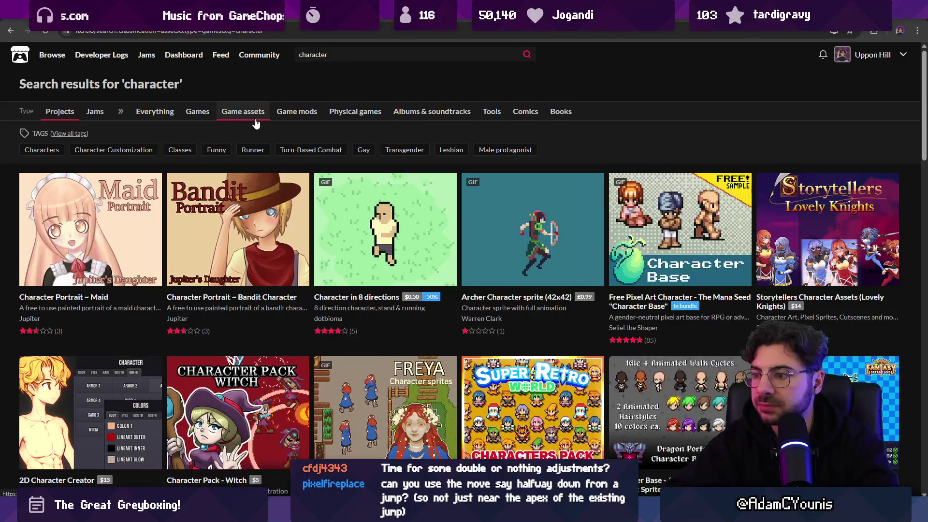
{"action": "scroll", "coordinate": [256, 124], "scroll_direction": "down", "scroll_amount": 3}
{"action": "scroll", "coordinate": [261, 128], "scroll_direction": "down", "scroll_amount": 4}
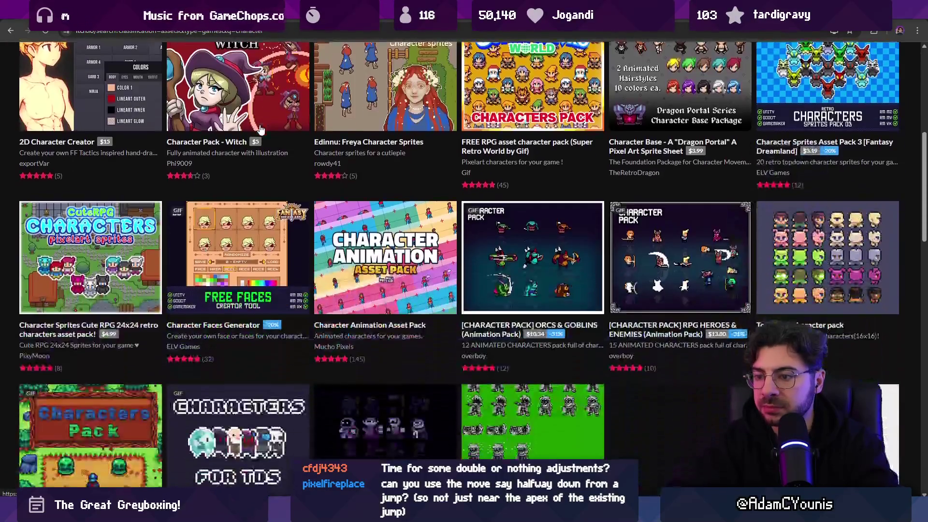
{"action": "scroll", "coordinate": [260, 128], "scroll_direction": "up", "scroll_amount": 7}
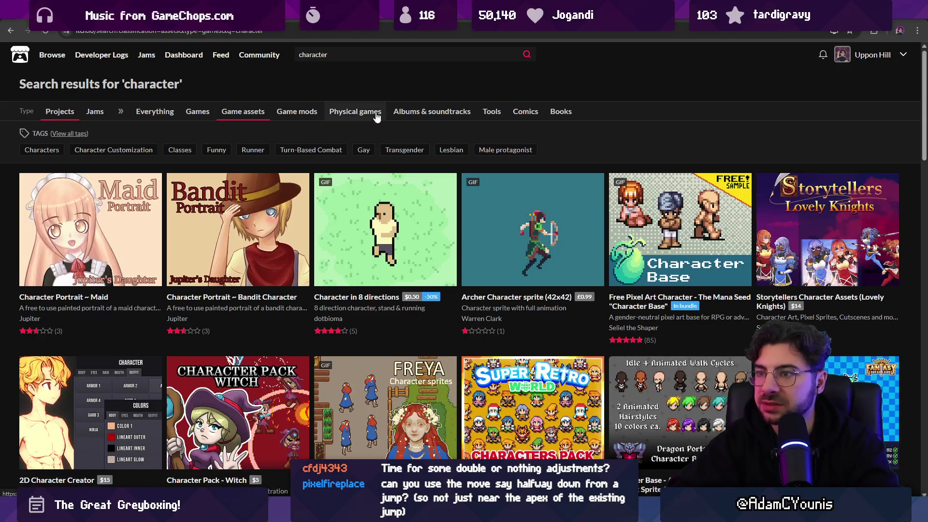
{"action": "left_click", "coordinate": [57, 56]}
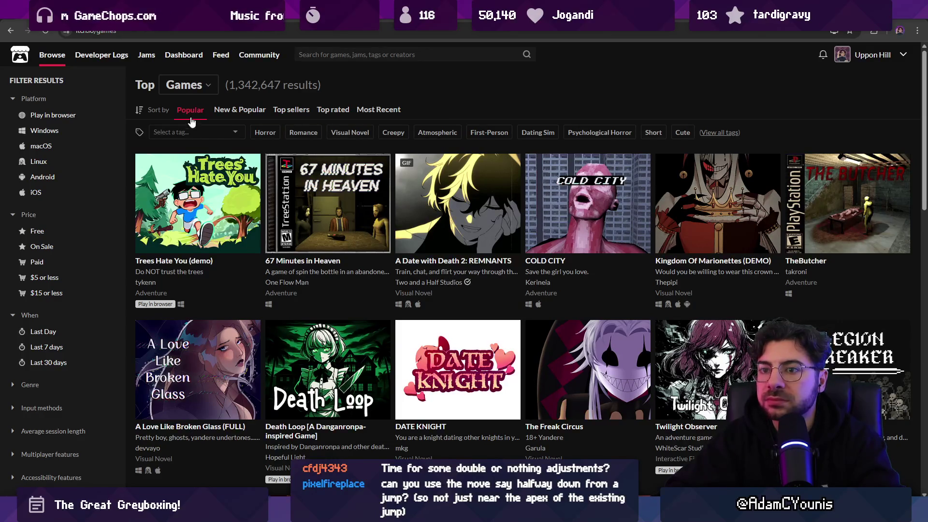
- List Game assets instead of games, sorted by Top sellers
{"action": "left_click", "coordinate": [189, 92]}
{"action": "left_click", "coordinate": [193, 137]}
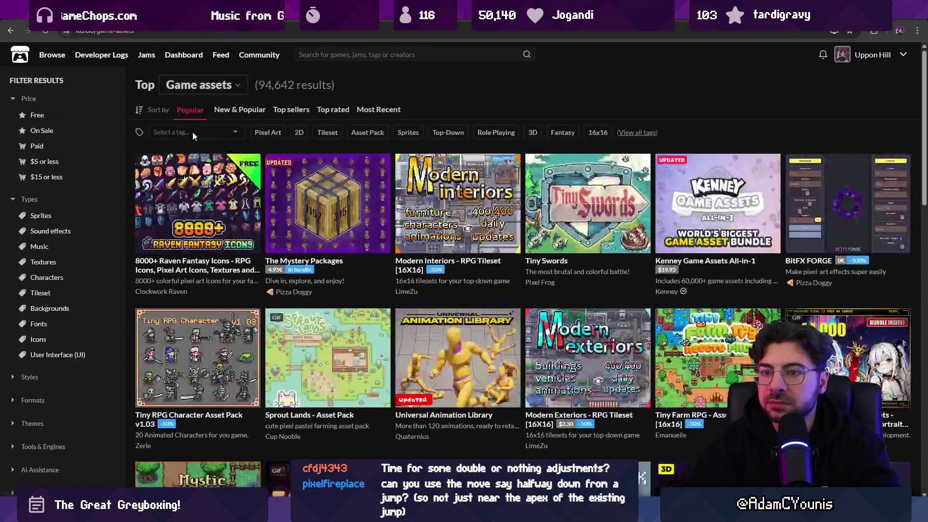
{"action": "left_click", "coordinate": [235, 130]}
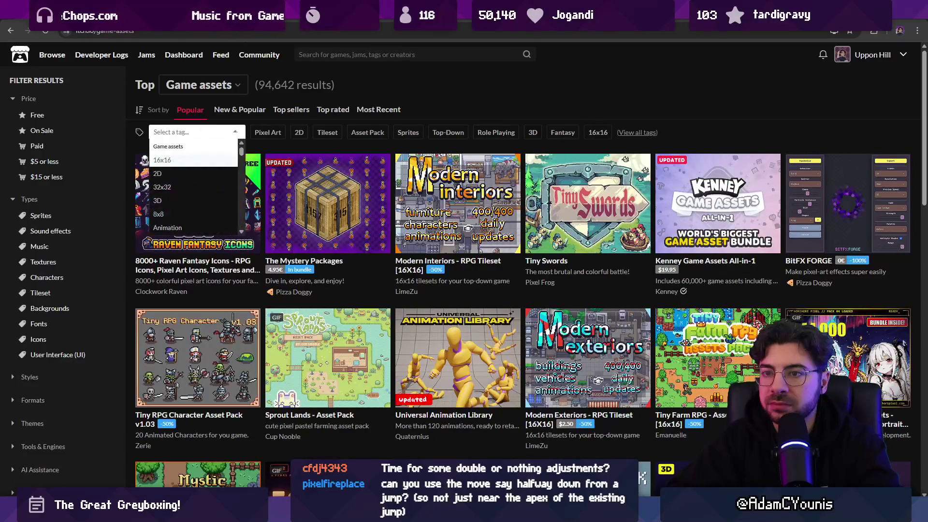
{"action": "left_click", "coordinate": [246, 122]}
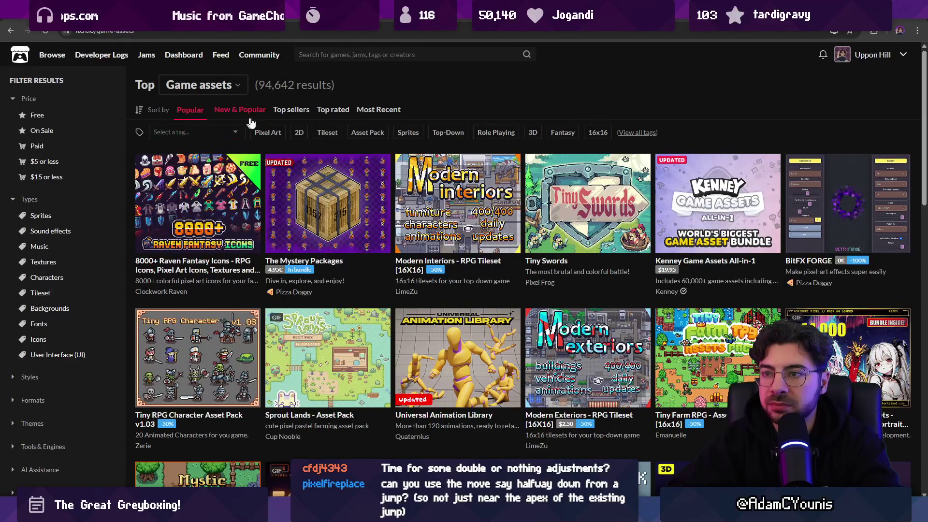
{"action": "left_click", "coordinate": [285, 114]}
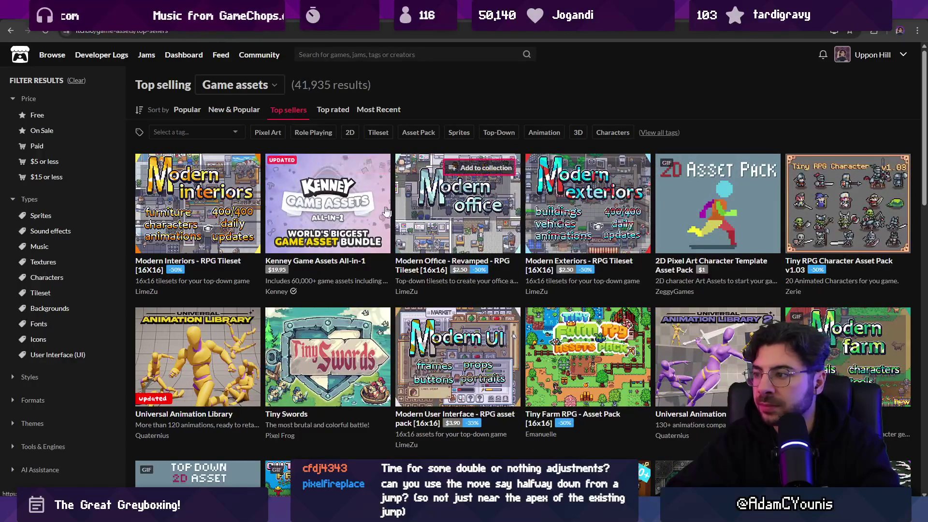
- Scroll far down the top-selling assets, past packs like KayKit - Platformer Pack
{"action": "scroll", "coordinate": [382, 204], "scroll_direction": "down", "scroll_amount": 3}
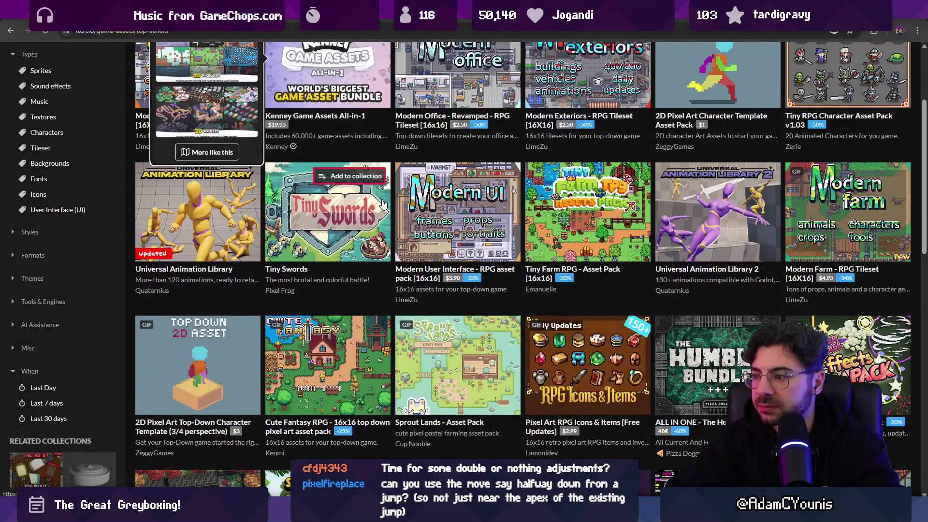
{"action": "scroll", "coordinate": [382, 204], "scroll_direction": "down", "scroll_amount": 1}
{"action": "scroll", "coordinate": [338, 194], "scroll_direction": "up", "scroll_amount": 3}
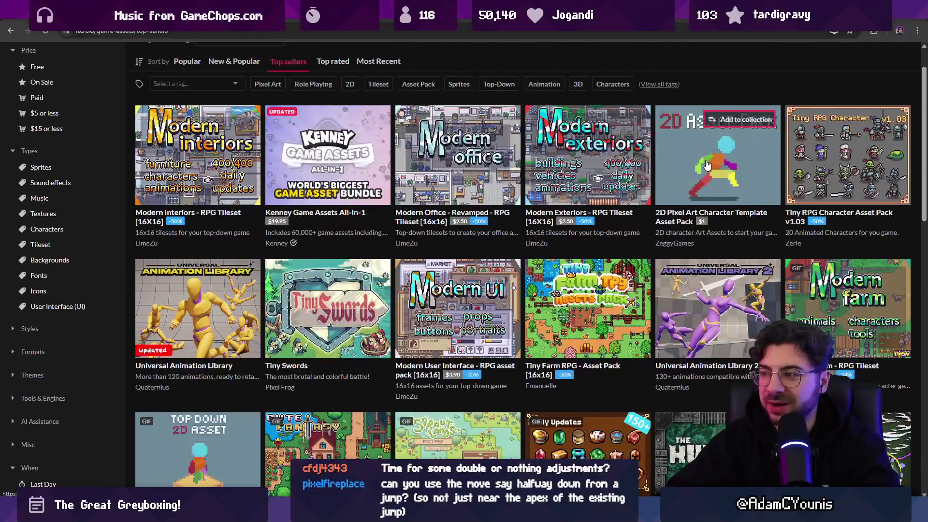
{"action": "mouse_move", "coordinate": [707, 166]}
{"action": "scroll", "coordinate": [226, 307], "scroll_direction": "down", "scroll_amount": 3}
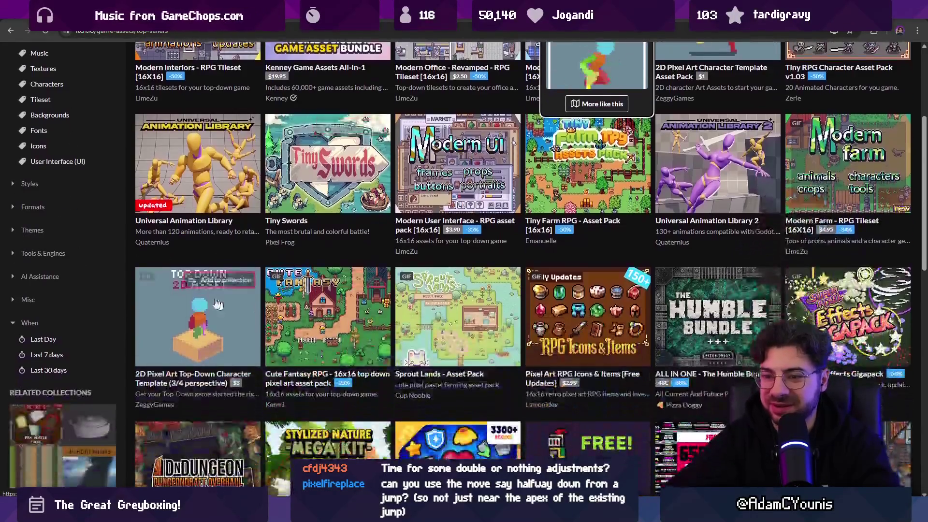
{"action": "scroll", "coordinate": [270, 254], "scroll_direction": "down", "scroll_amount": 3}
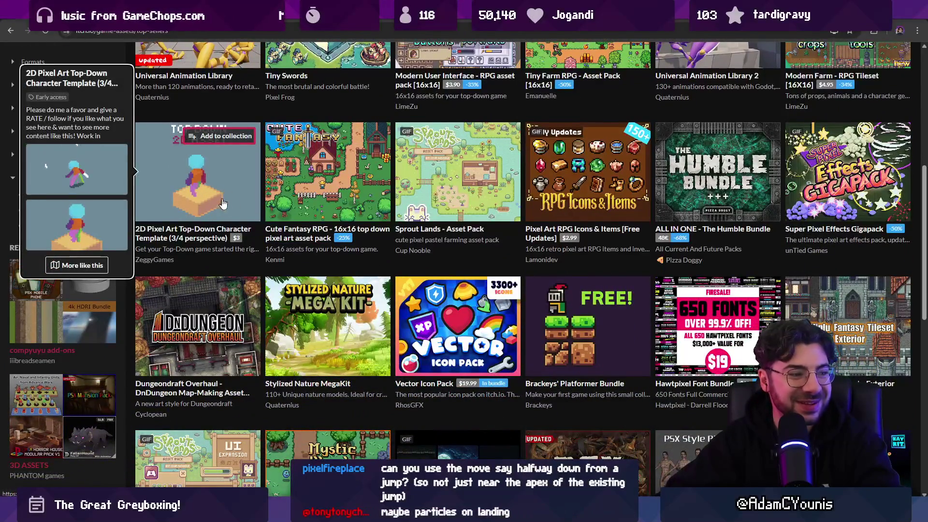
{"action": "scroll", "coordinate": [394, 259], "scroll_direction": "down", "scroll_amount": 7}
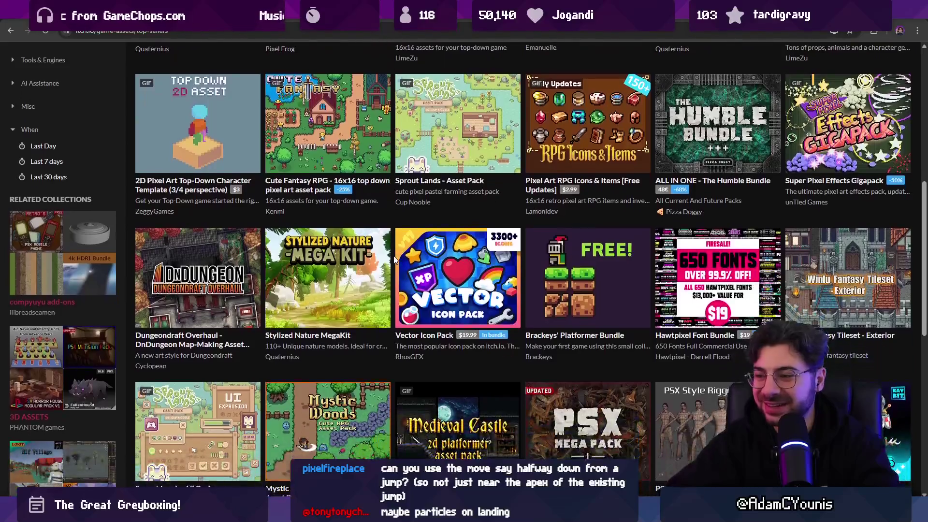
{"action": "scroll", "coordinate": [393, 255], "scroll_direction": "down", "scroll_amount": 6}
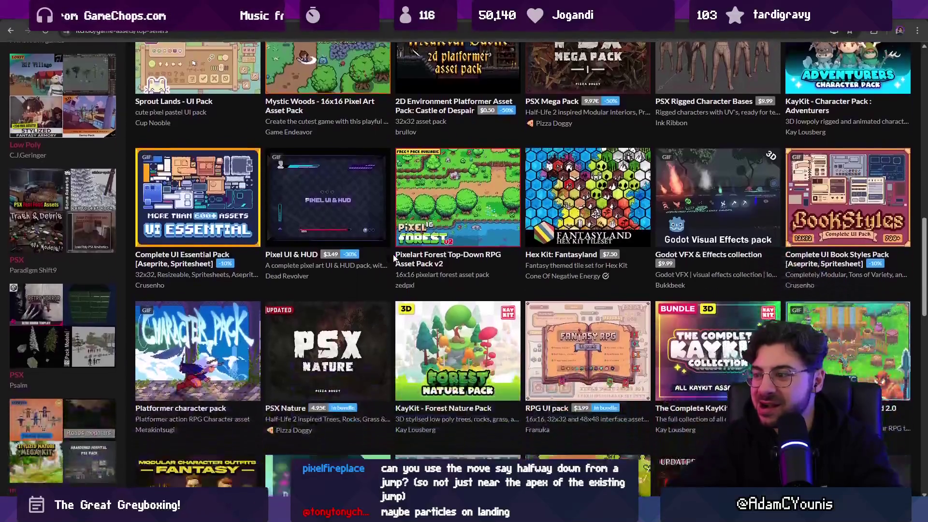
{"action": "scroll", "coordinate": [393, 254], "scroll_direction": "down", "scroll_amount": 2}
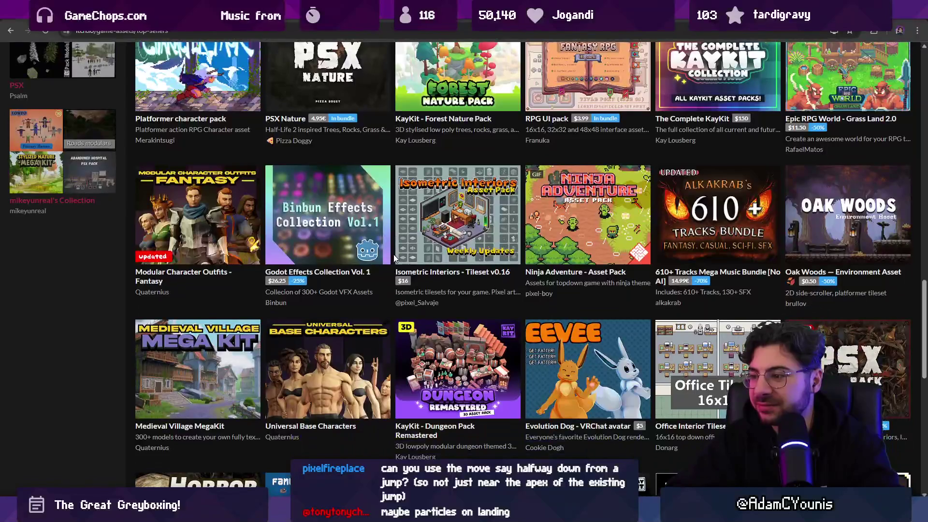
{"action": "scroll", "coordinate": [394, 254], "scroll_direction": "down", "scroll_amount": 3}
{"action": "scroll", "coordinate": [397, 260], "scroll_direction": "down", "scroll_amount": 9}
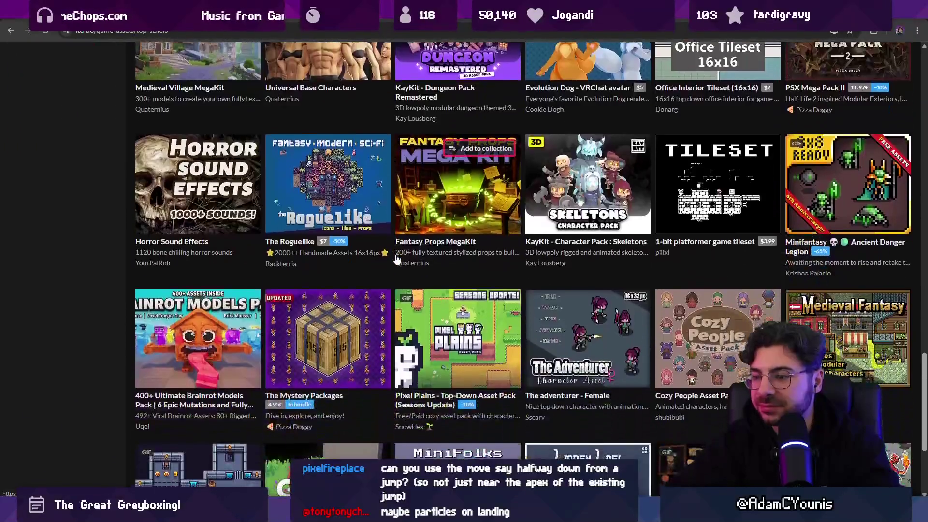
{"action": "scroll", "coordinate": [396, 254], "scroll_direction": "down", "scroll_amount": 10}
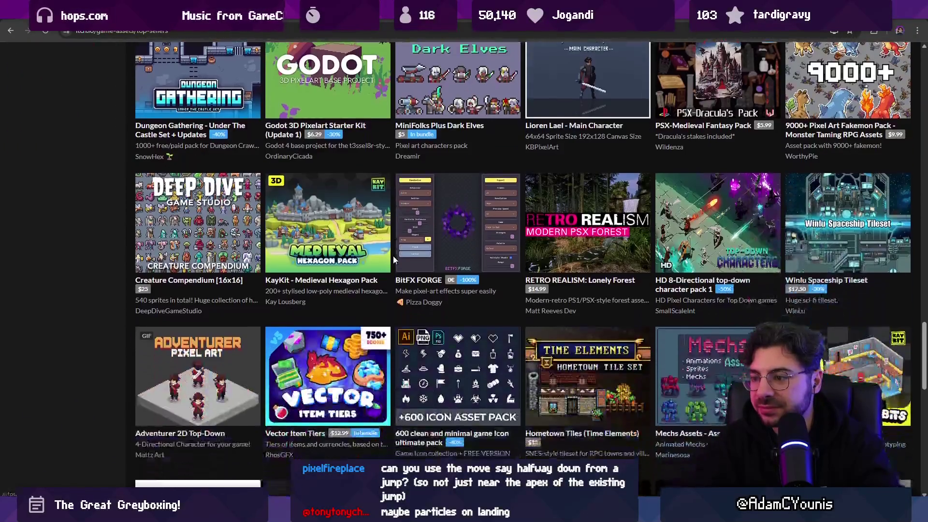
{"action": "scroll", "coordinate": [393, 255], "scroll_direction": "down", "scroll_amount": 8}
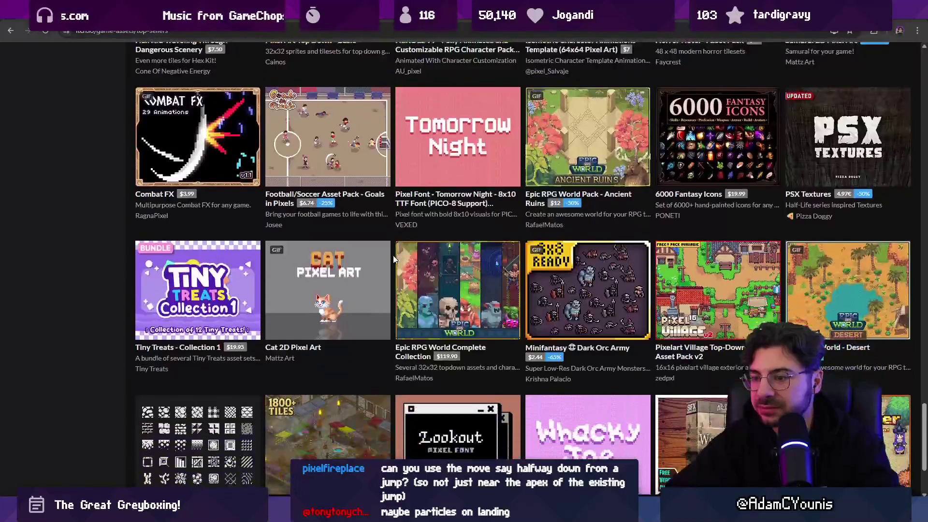
{"action": "scroll", "coordinate": [394, 259], "scroll_direction": "down", "scroll_amount": 13}
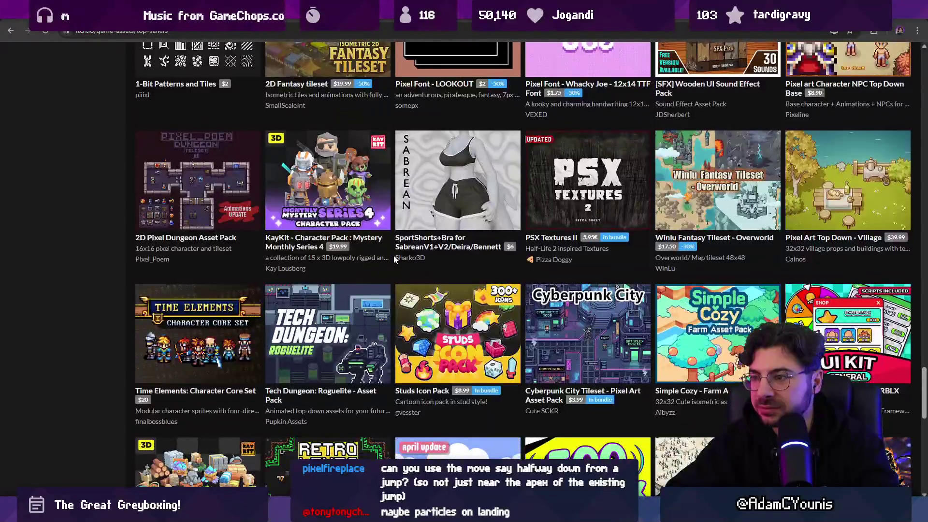
{"action": "scroll", "coordinate": [394, 260], "scroll_direction": "down", "scroll_amount": 10}
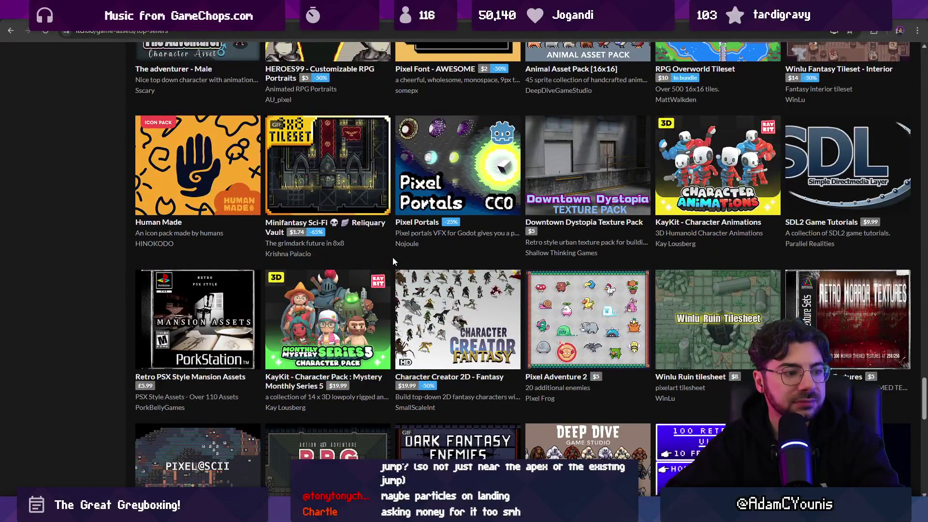
{"action": "scroll", "coordinate": [394, 259], "scroll_direction": "down", "scroll_amount": 8}
{"action": "scroll", "coordinate": [393, 259], "scroll_direction": "down", "scroll_amount": 13}
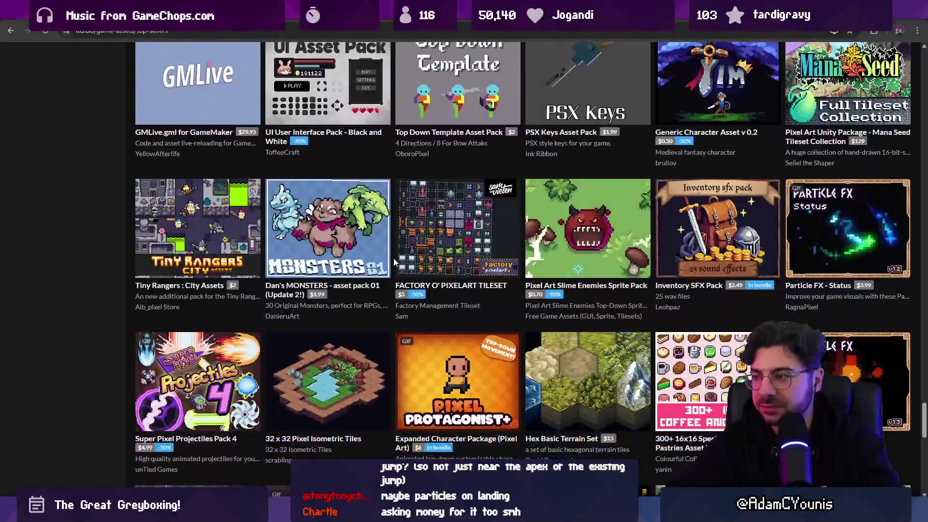
{"action": "scroll", "coordinate": [394, 262], "scroll_direction": "down", "scroll_amount": 8}
{"action": "scroll", "coordinate": [394, 262], "scroll_direction": "down", "scroll_amount": 9}
{"action": "scroll", "coordinate": [396, 261], "scroll_direction": "down", "scroll_amount": 13}
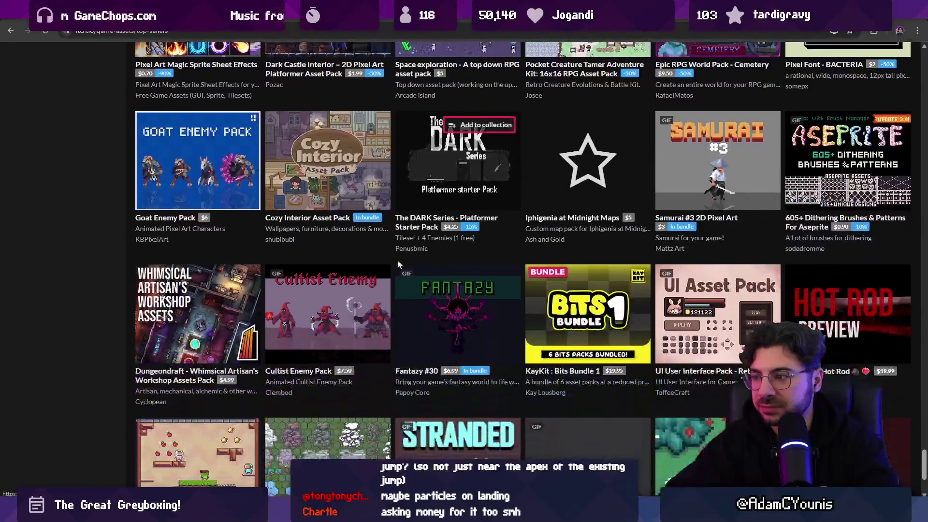
{"action": "scroll", "coordinate": [396, 262], "scroll_direction": "down", "scroll_amount": 6}
{"action": "scroll", "coordinate": [394, 267], "scroll_direction": "down", "scroll_amount": 15}
{"action": "scroll", "coordinate": [395, 268], "scroll_direction": "down", "scroll_amount": 13}
{"action": "scroll", "coordinate": [395, 268], "scroll_direction": "down", "scroll_amount": 7}
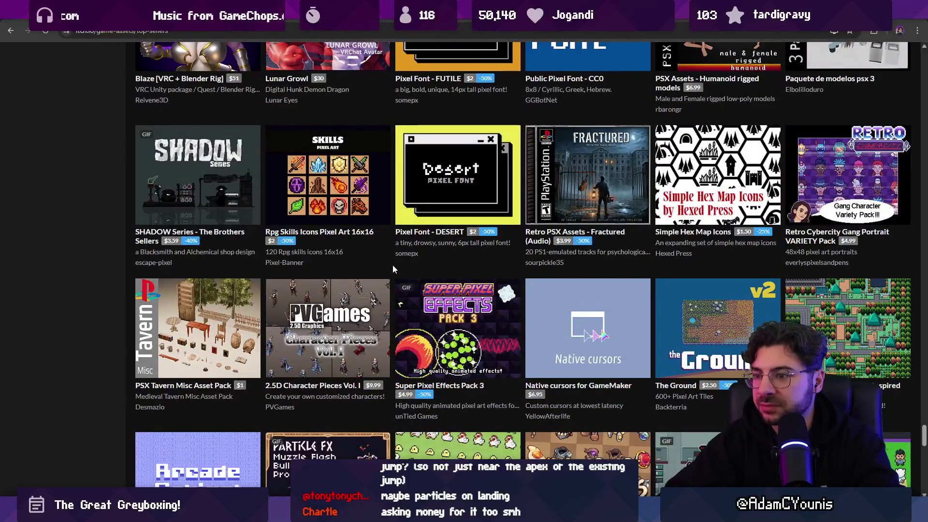
{"action": "scroll", "coordinate": [393, 265], "scroll_direction": "down", "scroll_amount": 15}
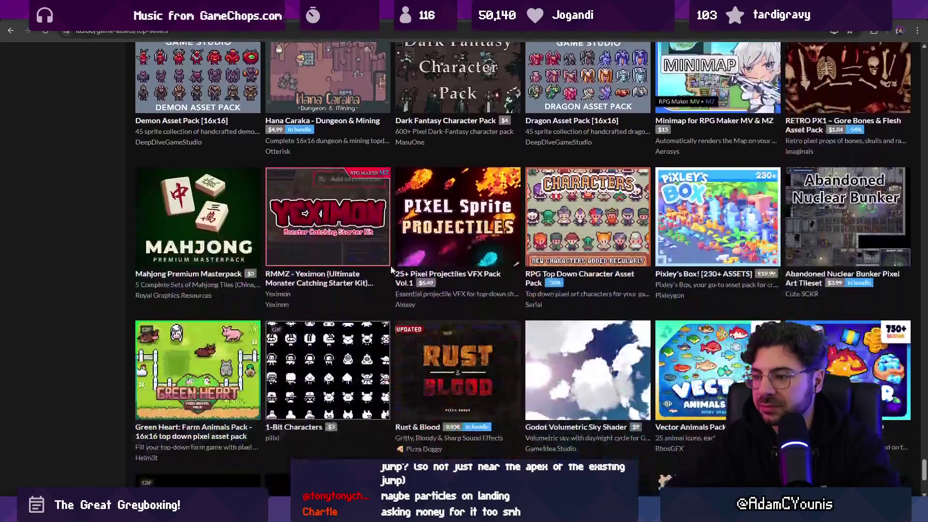
{"action": "scroll", "coordinate": [392, 269], "scroll_direction": "down", "scroll_amount": 4}
{"action": "scroll", "coordinate": [392, 263], "scroll_direction": "up", "scroll_amount": 20}
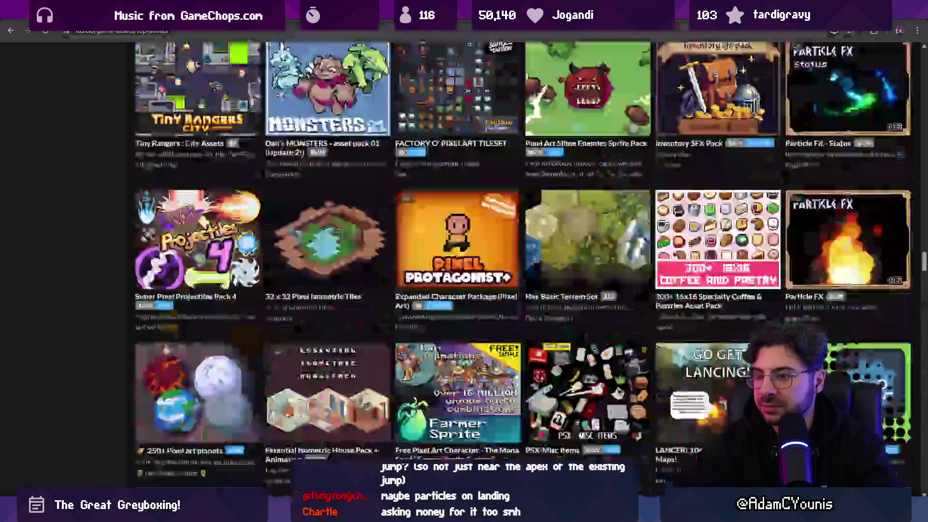
- Search itch.io for 'platform character', then browse games tagged 2D
{"action": "left_click", "coordinate": [337, 52]}
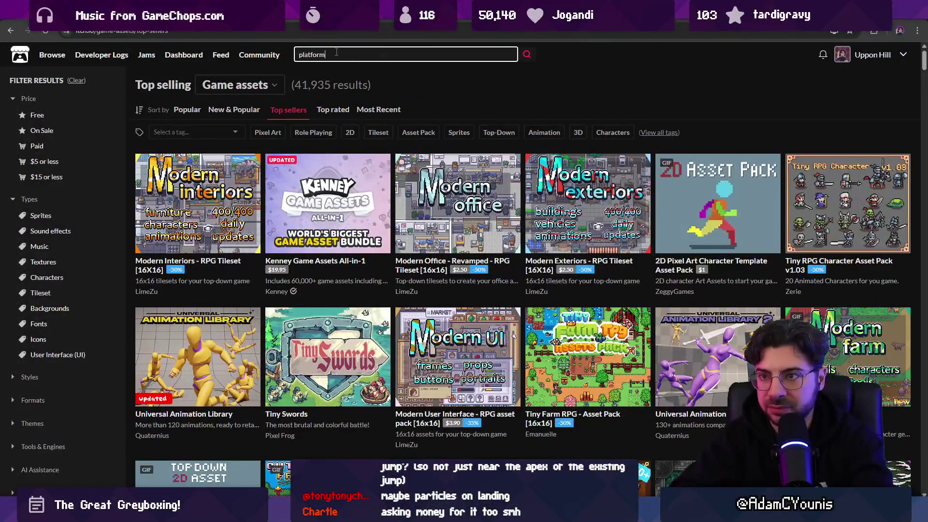
{"action": "type", "text": " character"}
{"action": "key", "text": "Return"}
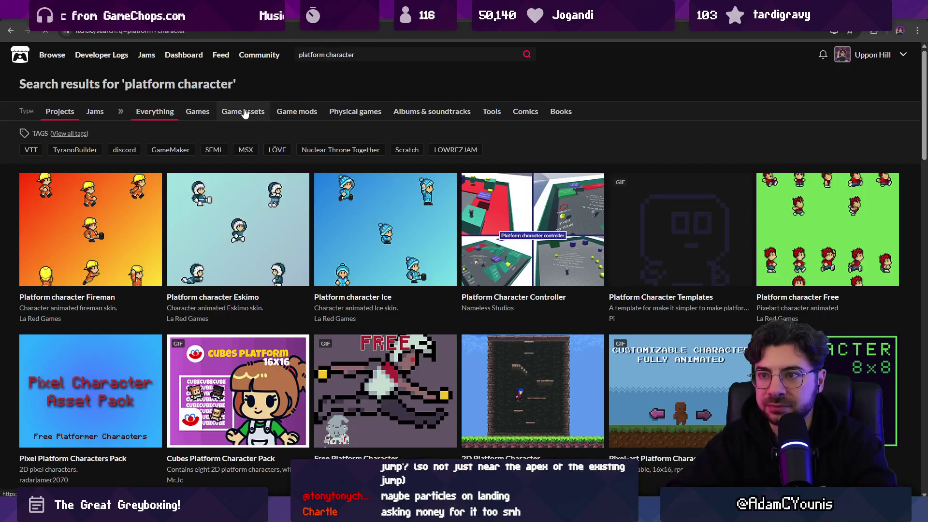
{"action": "left_click", "coordinate": [72, 137]}
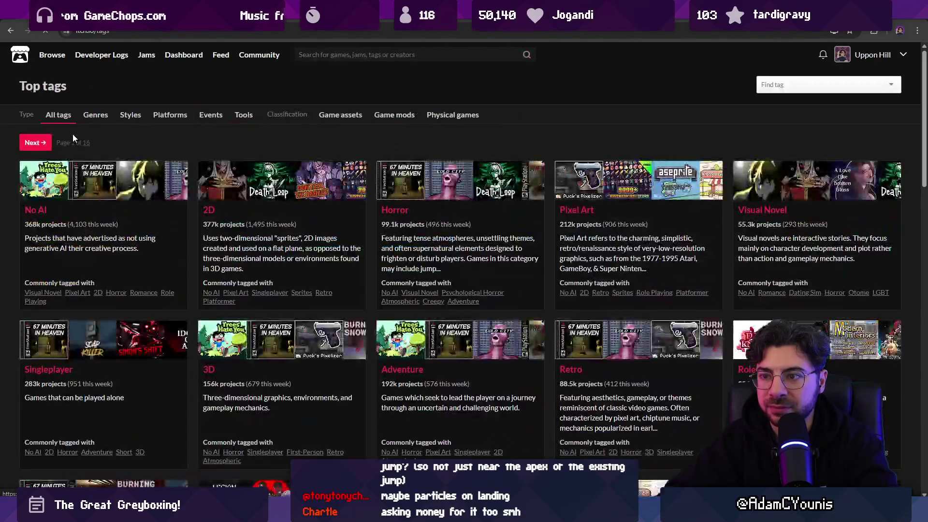
{"action": "left_click", "coordinate": [211, 214]}
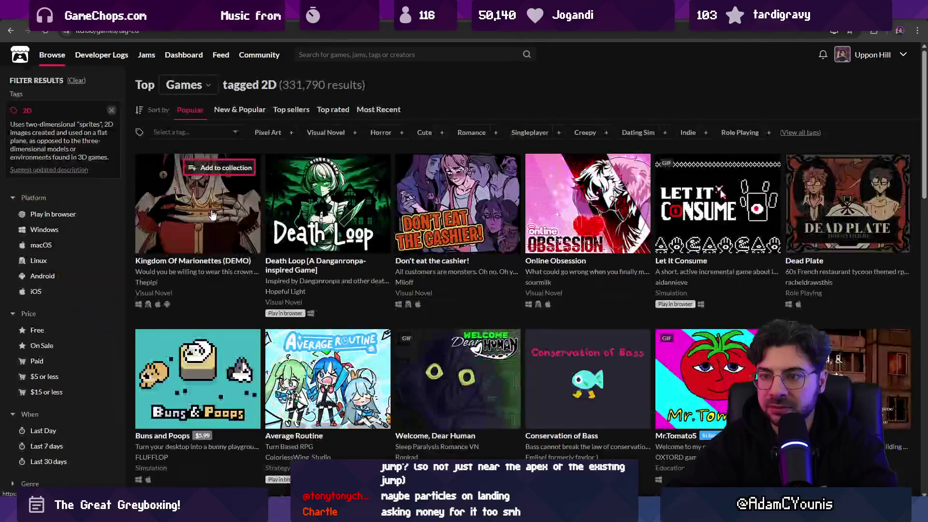
- Switch the listing back to popular Game assets, showing 94,642 results
{"action": "scroll", "coordinate": [481, 188], "scroll_direction": "down", "scroll_amount": 5}
{"action": "scroll", "coordinate": [482, 187], "scroll_direction": "down", "scroll_amount": 4}
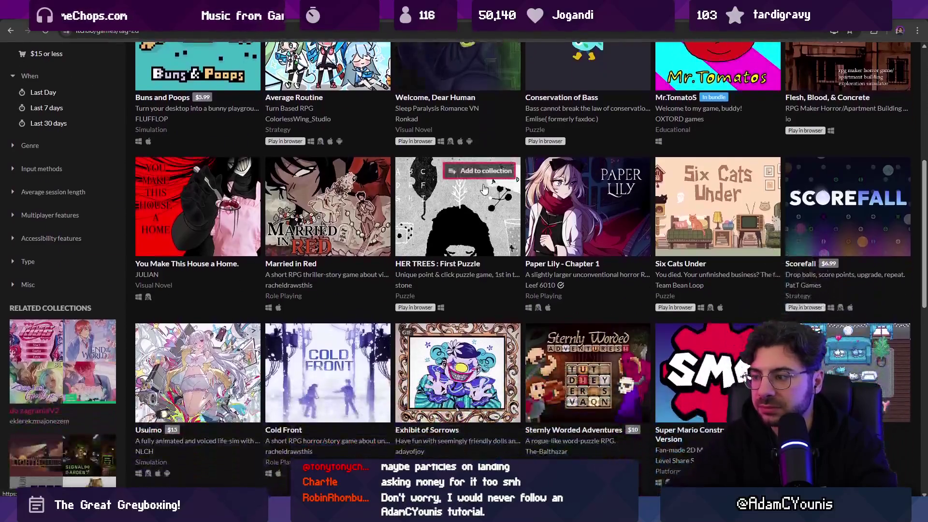
{"action": "scroll", "coordinate": [483, 188], "scroll_direction": "down", "scroll_amount": 6}
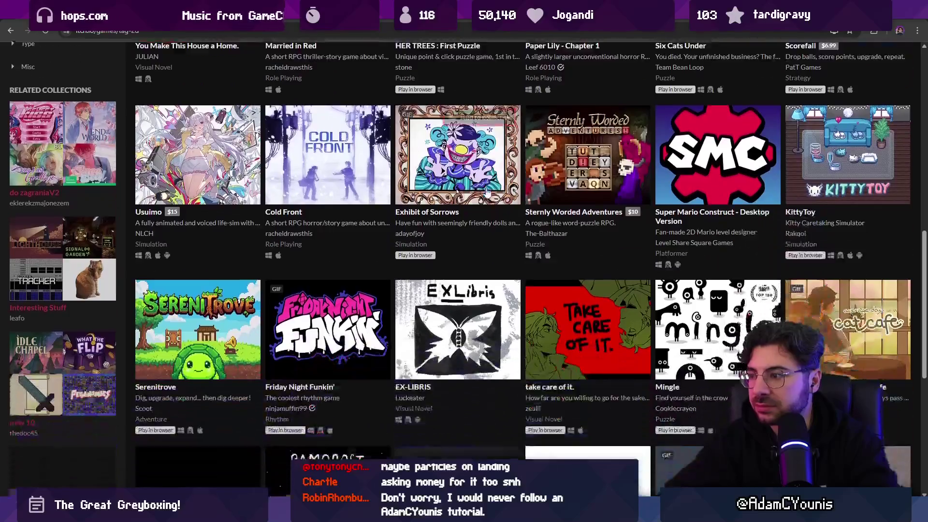
{"action": "scroll", "coordinate": [479, 191], "scroll_direction": "up", "scroll_amount": 9}
{"action": "scroll", "coordinate": [479, 191], "scroll_direction": "up", "scroll_amount": 6}
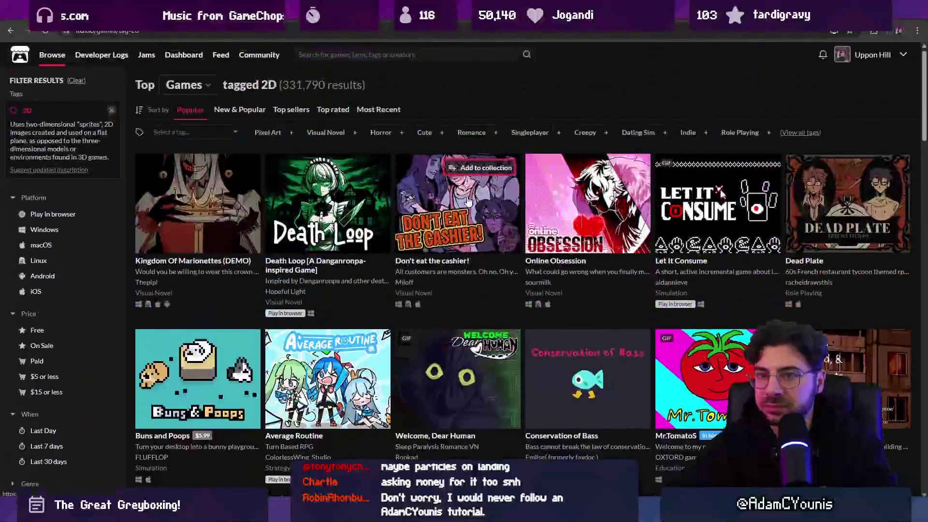
{"action": "mouse_move", "coordinate": [465, 200]}
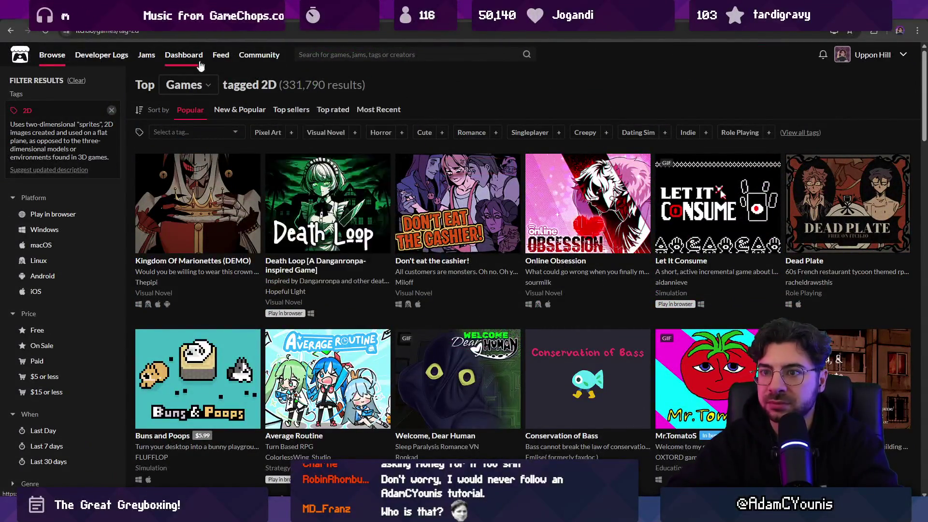
{"action": "left_click", "coordinate": [188, 85]}
{"action": "left_click", "coordinate": [225, 134]}
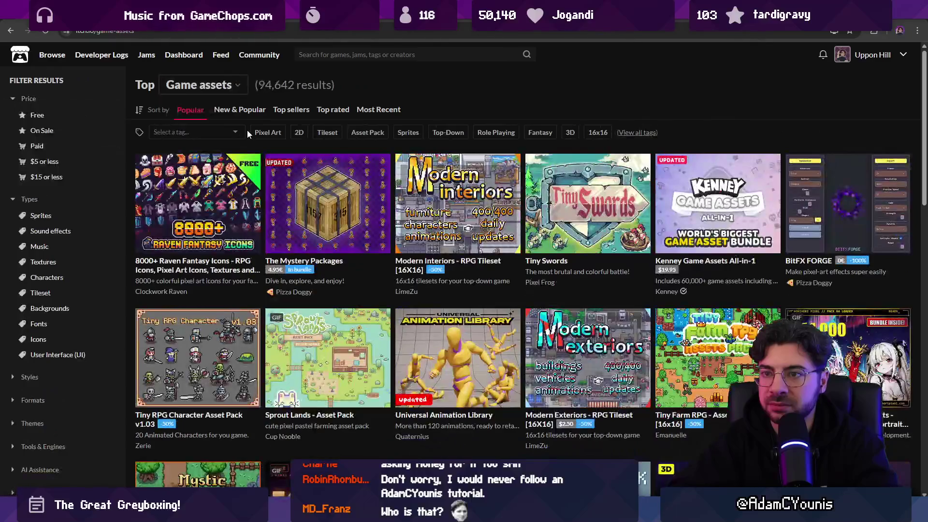
- Add a Platformer tag filter to the Pixel Art assets, leaving 5,686 results
{"action": "left_click", "coordinate": [225, 132]}
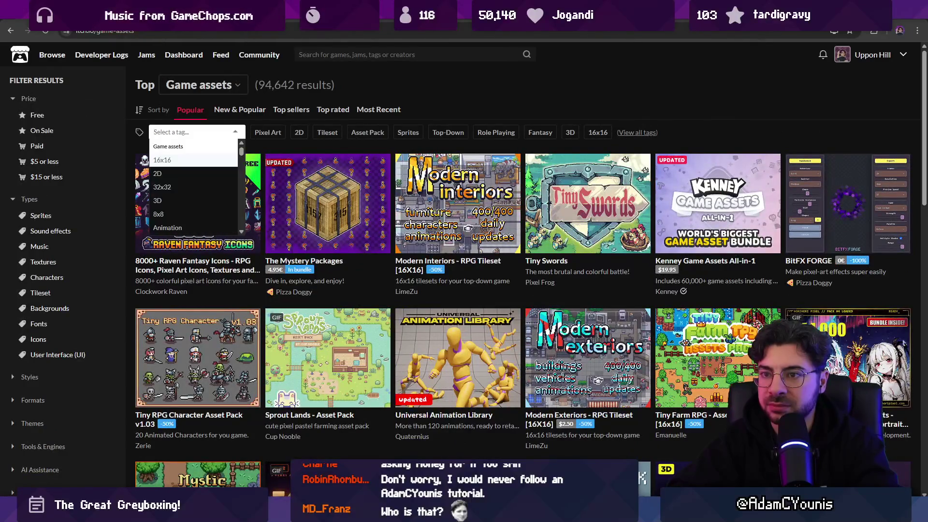
{"action": "type", "text": "platform"}
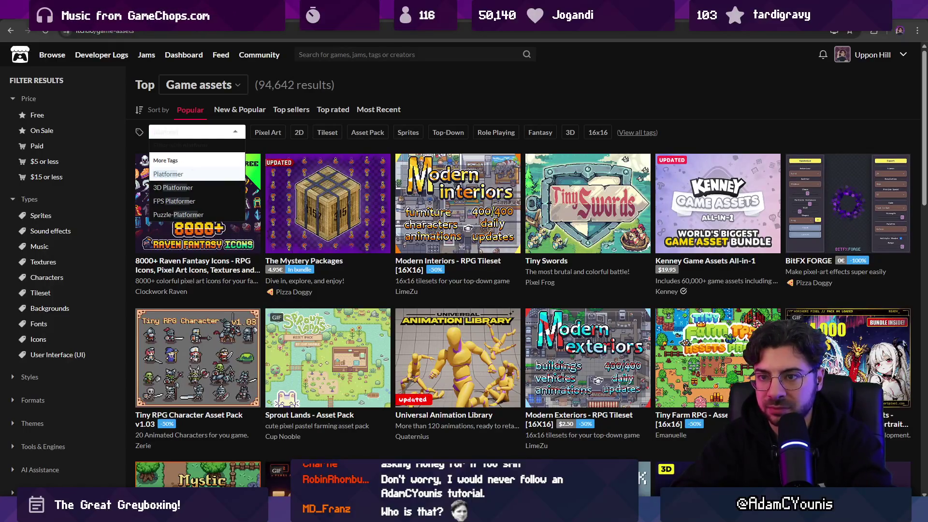
{"action": "key", "text": "Return"}
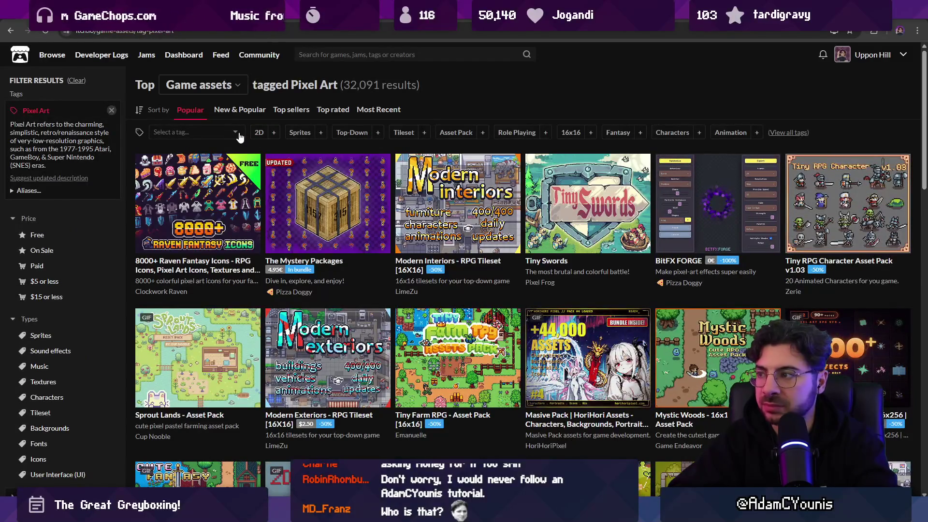
{"action": "left_click", "coordinate": [219, 139]}
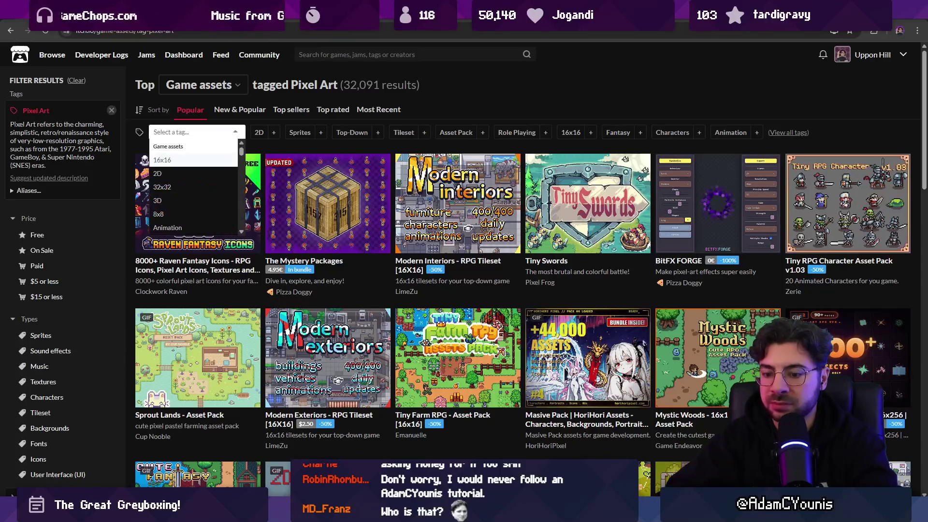
{"action": "type", "text": "platformer"}
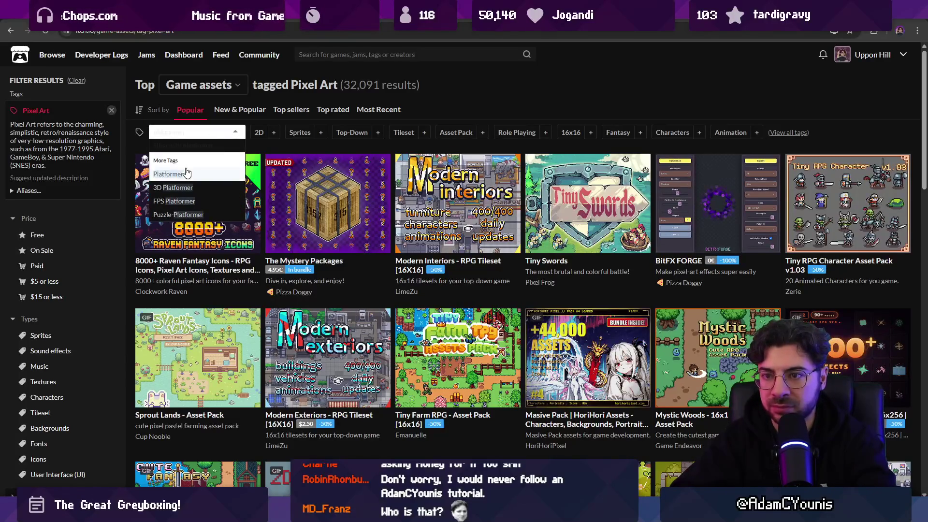
{"action": "left_click", "coordinate": [187, 174]}
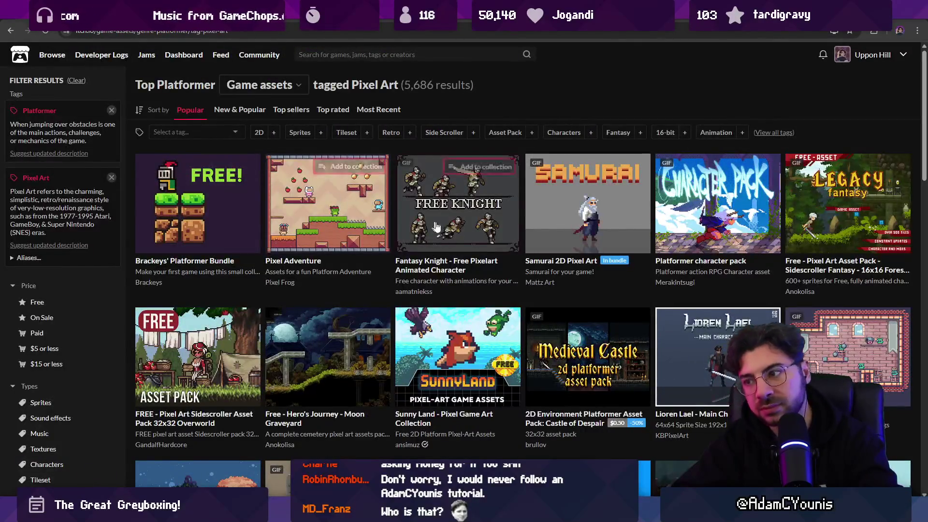
- Scroll down through the Platformer pixel-art asset grid
{"action": "mouse_move", "coordinate": [457, 203]}
{"action": "scroll", "coordinate": [575, 245], "scroll_direction": "down", "scroll_amount": 4}
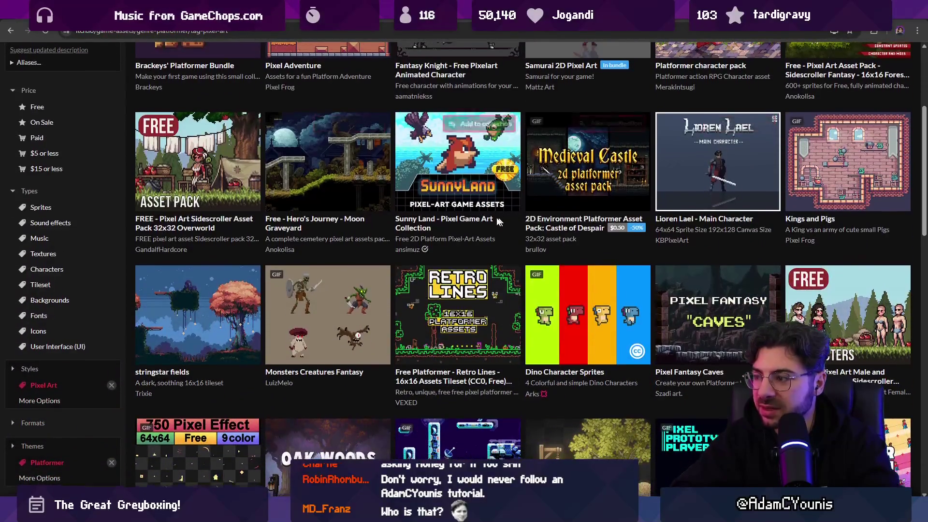
{"action": "scroll", "coordinate": [446, 207], "scroll_direction": "down", "scroll_amount": 10}
{"action": "scroll", "coordinate": [446, 207], "scroll_direction": "down", "scroll_amount": 3}
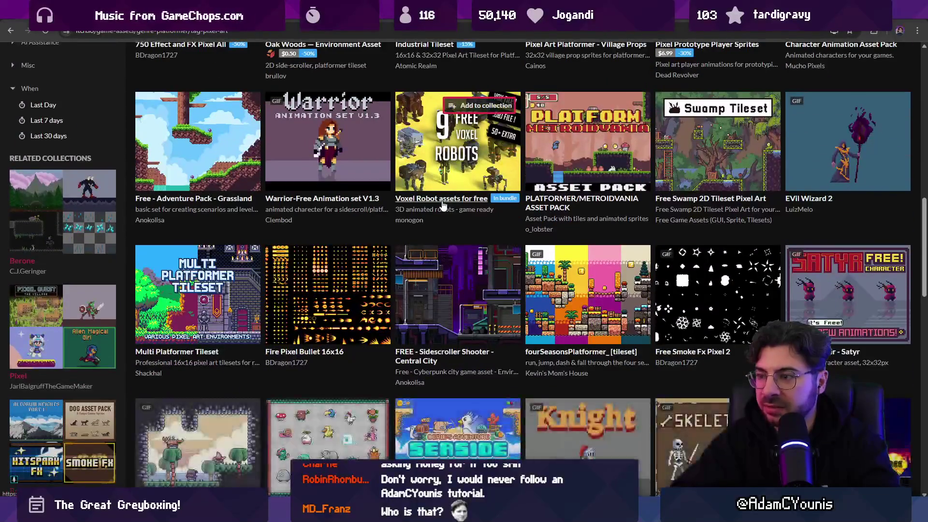
{"action": "scroll", "coordinate": [442, 207], "scroll_direction": "down", "scroll_amount": 3}
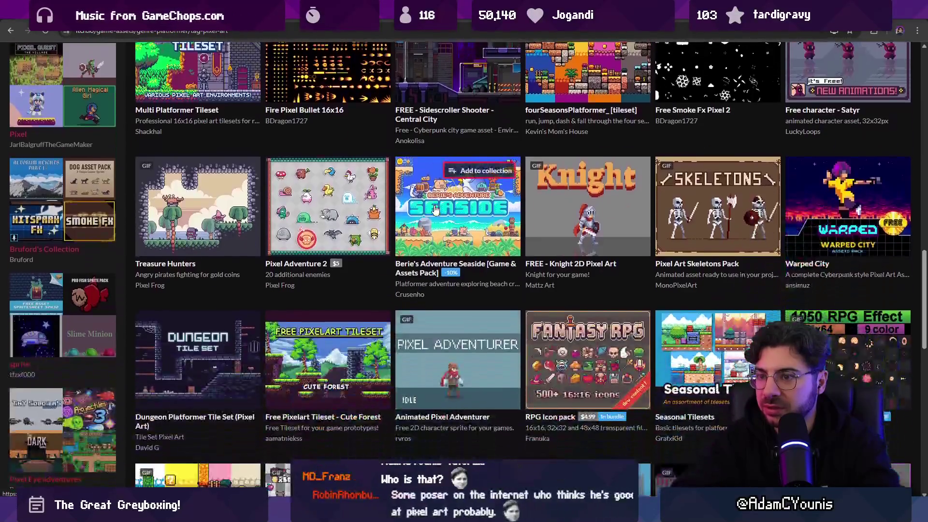
{"action": "scroll", "coordinate": [431, 212], "scroll_direction": "down", "scroll_amount": 6}
{"action": "scroll", "coordinate": [431, 212], "scroll_direction": "down", "scroll_amount": 11}
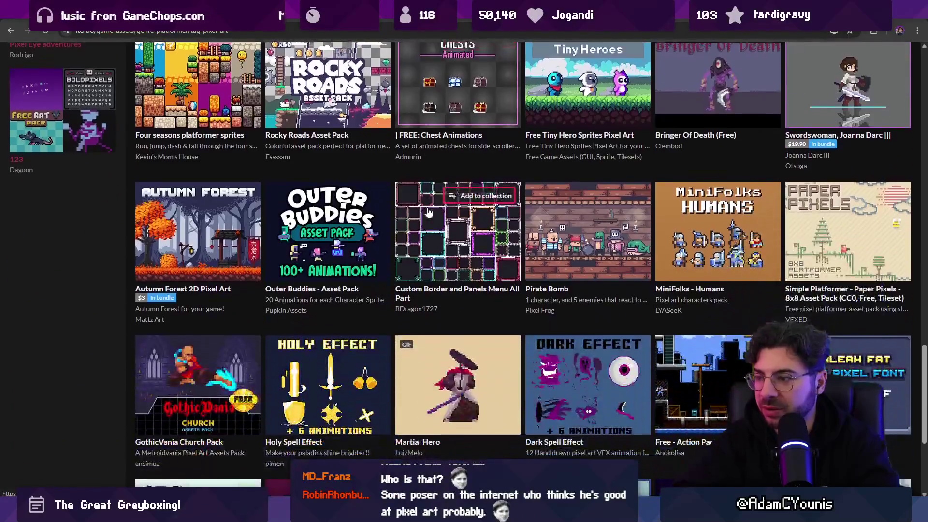
{"action": "scroll", "coordinate": [428, 211], "scroll_direction": "down", "scroll_amount": 10}
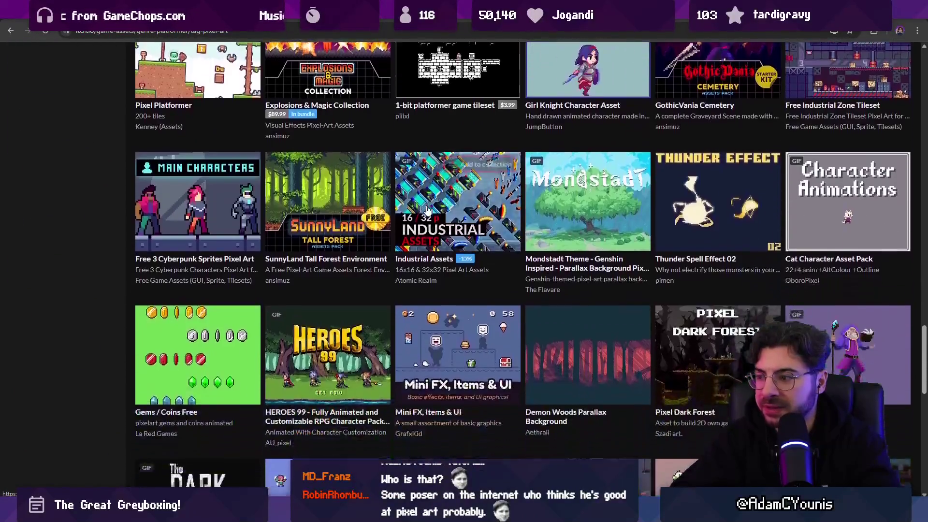
{"action": "scroll", "coordinate": [424, 212], "scroll_direction": "down", "scroll_amount": 9}
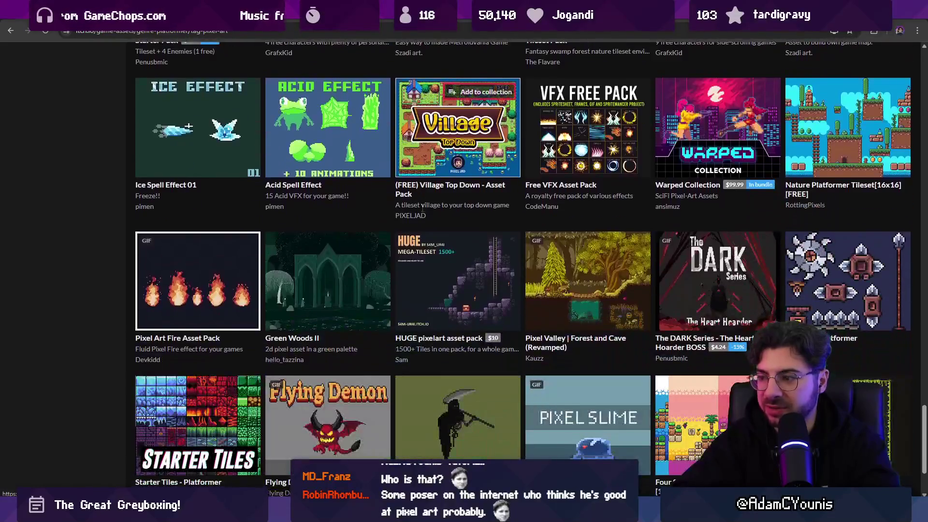
{"action": "scroll", "coordinate": [419, 214], "scroll_direction": "down", "scroll_amount": 12}
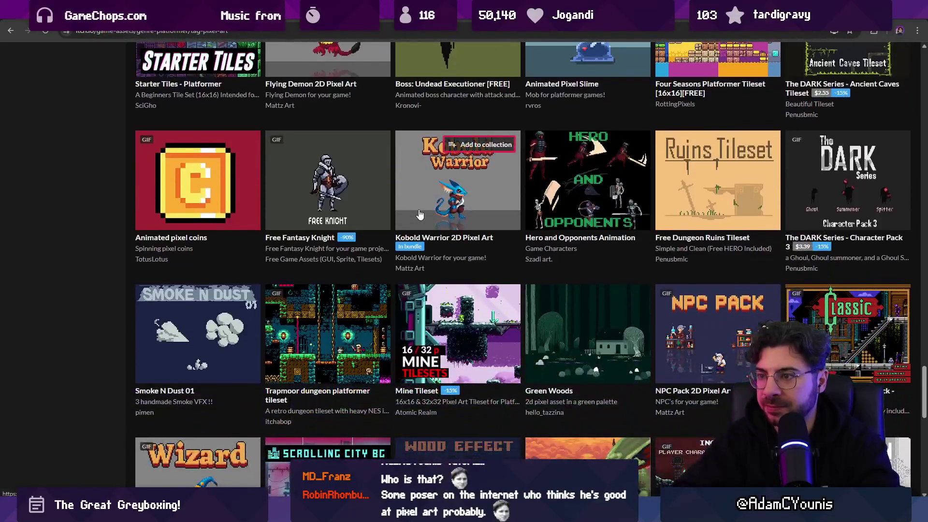
{"action": "scroll", "coordinate": [419, 214], "scroll_direction": "down", "scroll_amount": 12}
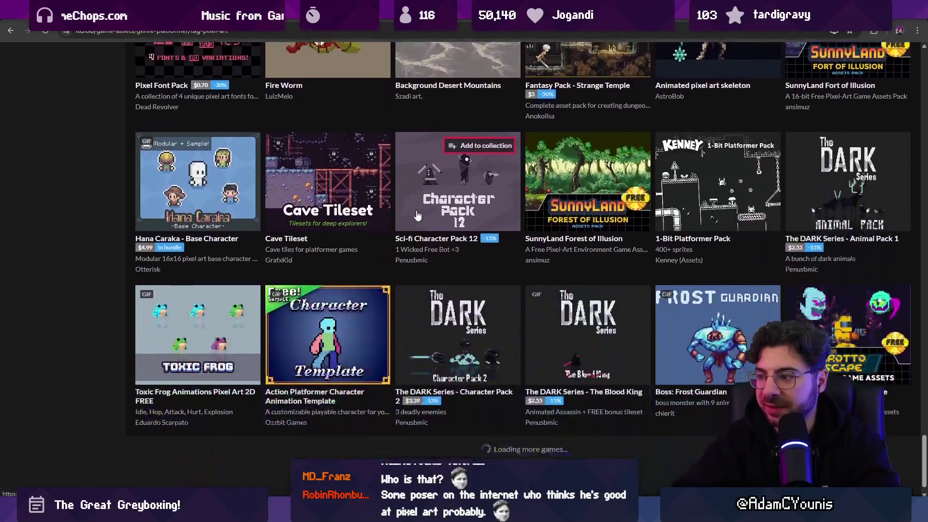
{"action": "scroll", "coordinate": [415, 216], "scroll_direction": "down", "scroll_amount": 8}
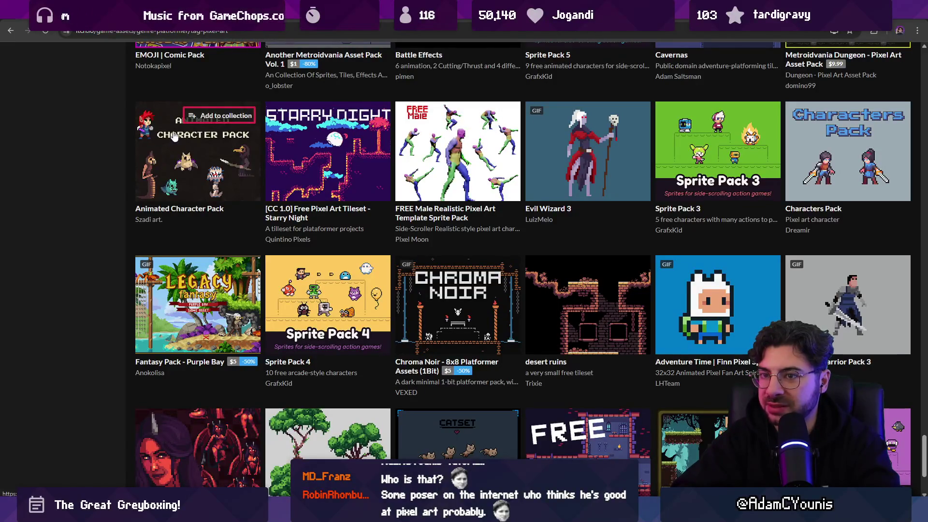
- Browse further down the grid, then search Everything for 'apollo .ase'
{"action": "mouse_move", "coordinate": [141, 127]}
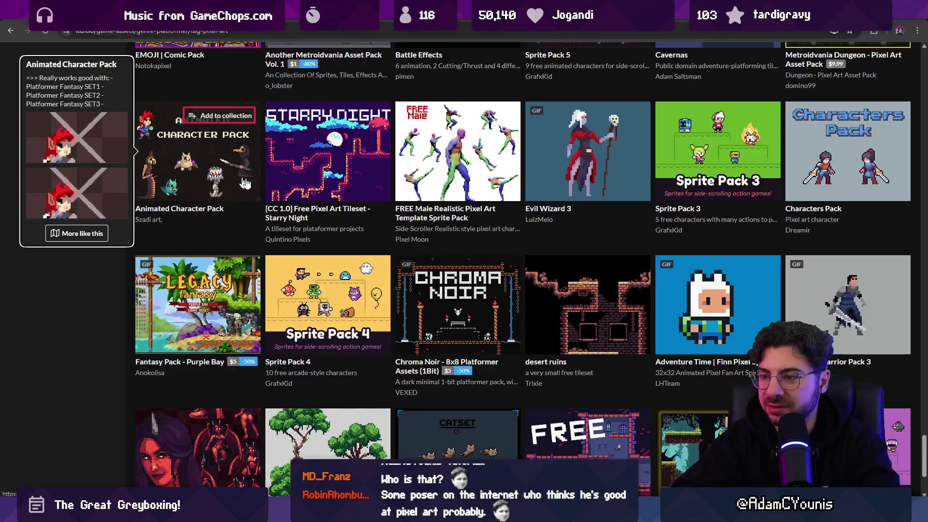
{"action": "scroll", "coordinate": [297, 193], "scroll_direction": "down", "scroll_amount": 3}
{"action": "scroll", "coordinate": [297, 188], "scroll_direction": "down", "scroll_amount": 5}
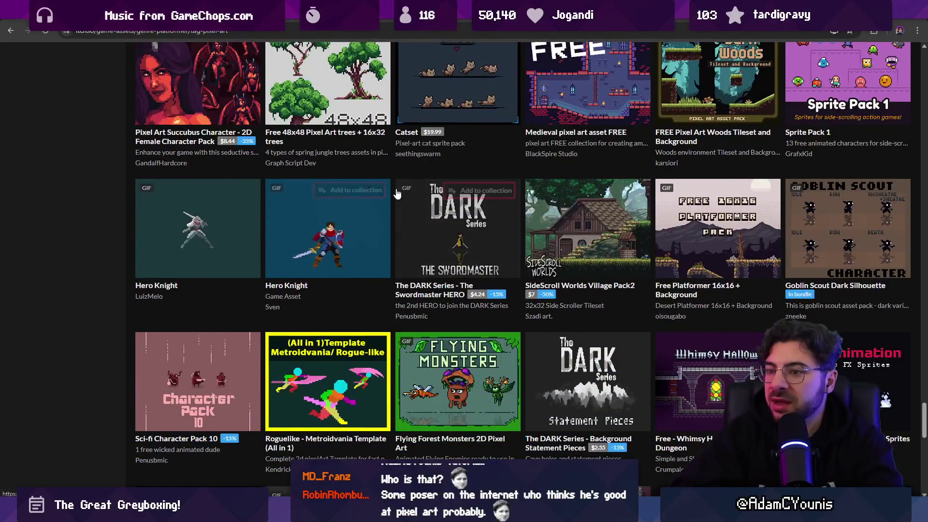
{"action": "scroll", "coordinate": [393, 209], "scroll_direction": "down", "scroll_amount": 6}
{"action": "scroll", "coordinate": [393, 209], "scroll_direction": "down", "scroll_amount": 5}
{"action": "scroll", "coordinate": [411, 206], "scroll_direction": "down", "scroll_amount": 3}
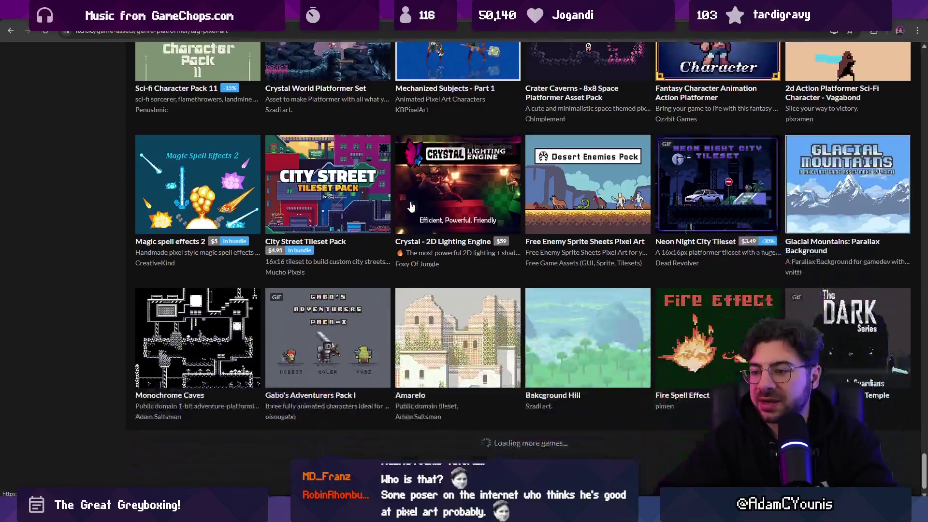
{"action": "scroll", "coordinate": [411, 207], "scroll_direction": "down", "scroll_amount": 11}
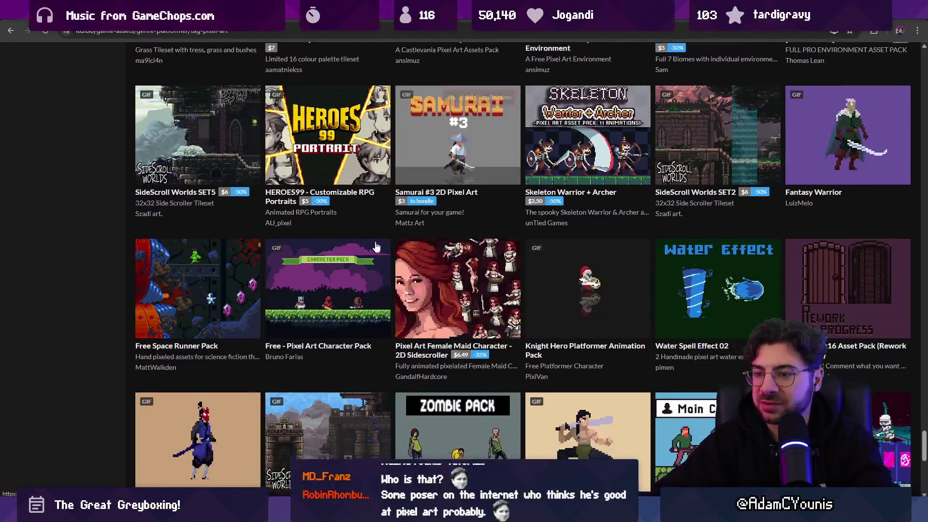
{"action": "scroll", "coordinate": [376, 240], "scroll_direction": "down", "scroll_amount": 4}
{"action": "scroll", "coordinate": [370, 246], "scroll_direction": "down", "scroll_amount": 5}
{"action": "scroll", "coordinate": [370, 247], "scroll_direction": "down", "scroll_amount": 9}
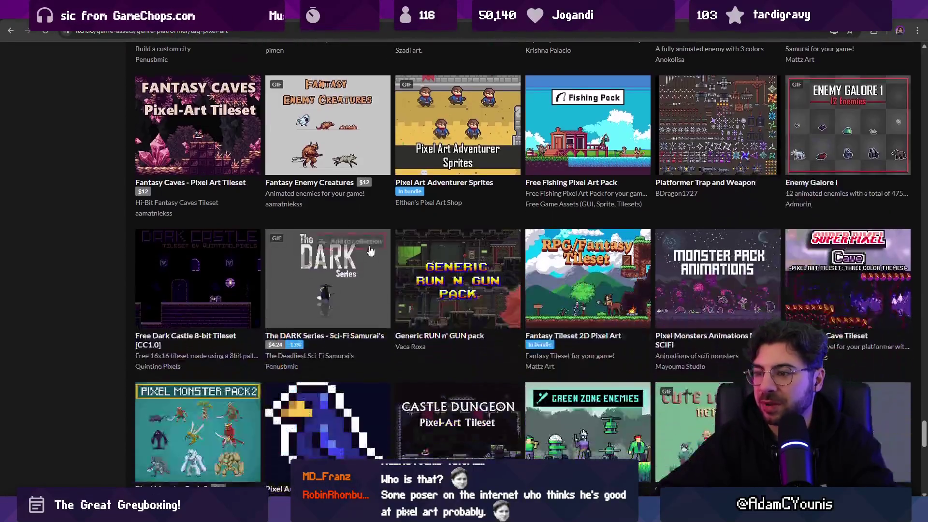
{"action": "scroll", "coordinate": [367, 247], "scroll_direction": "down", "scroll_amount": 14}
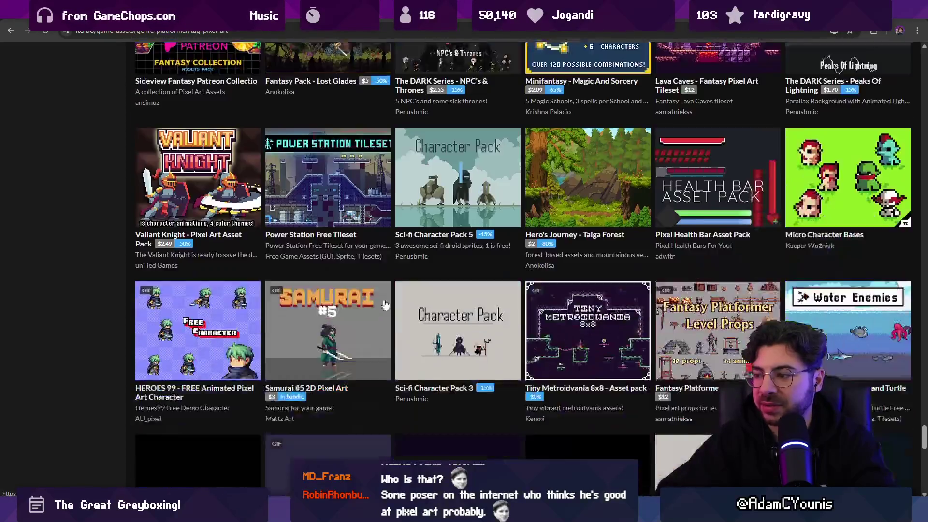
{"action": "key", "text": "alt+Tab"}
{"action": "type", "text": "apollo .ase"}
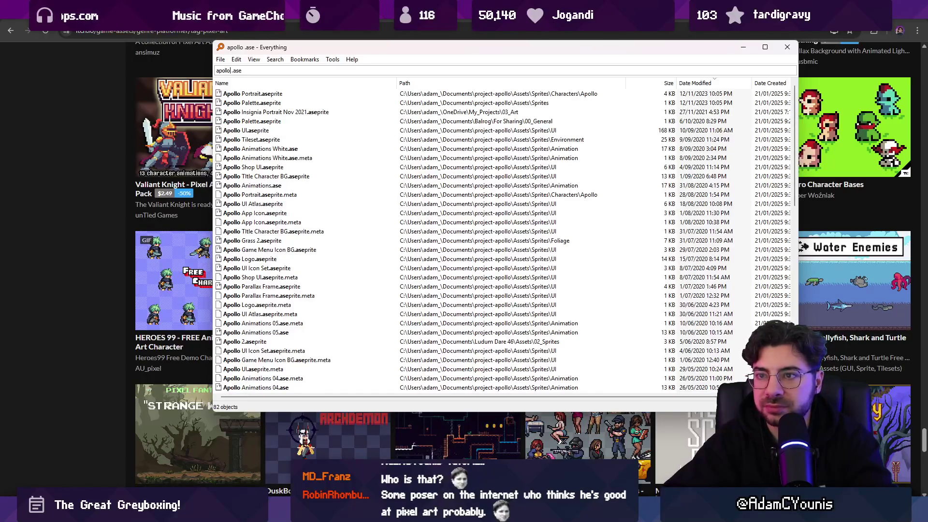
- Open the project-apollo copy of Apollo 2.aseprite in Aseprite, then close it
{"action": "key", "text": "Left"}
{"action": "key", "text": "Left"}
{"action": "key", "text": "Left"}
{"action": "type", "text": "2"}
{"action": "key", "text": "Down"}
{"action": "key", "text": "Down"}
{"action": "key", "text": "Down"}
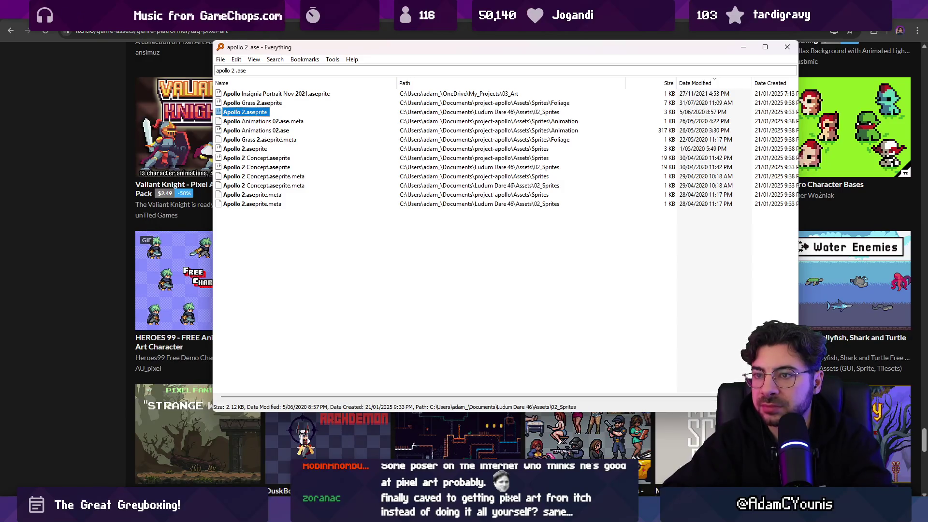
{"action": "key", "text": "Down"}
{"action": "key", "text": "Down"}
{"action": "key", "text": "Down"}
{"action": "key", "text": "Return"}
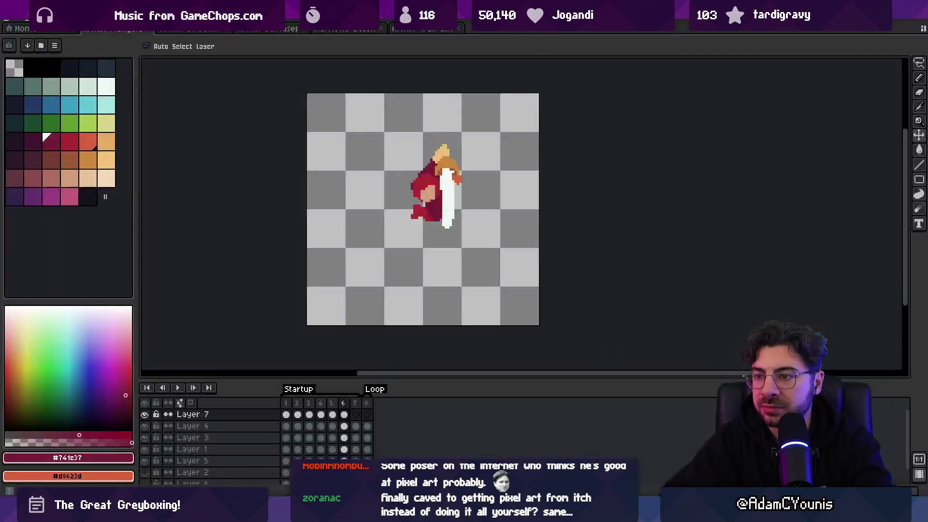
{"action": "key", "text": "ctrl+w"}
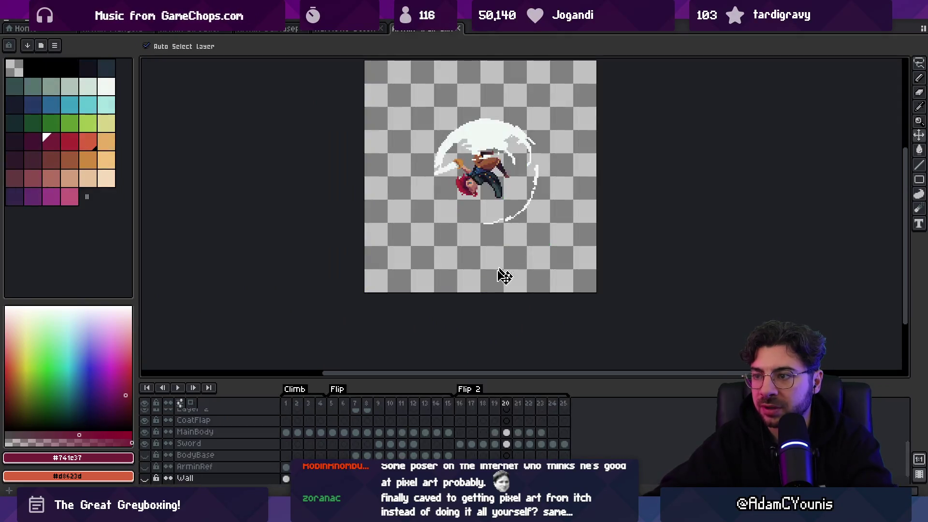
- Search Everything for Apollo Animations and open the top result in Aseprite
{"action": "key", "text": "alt+Tab"}
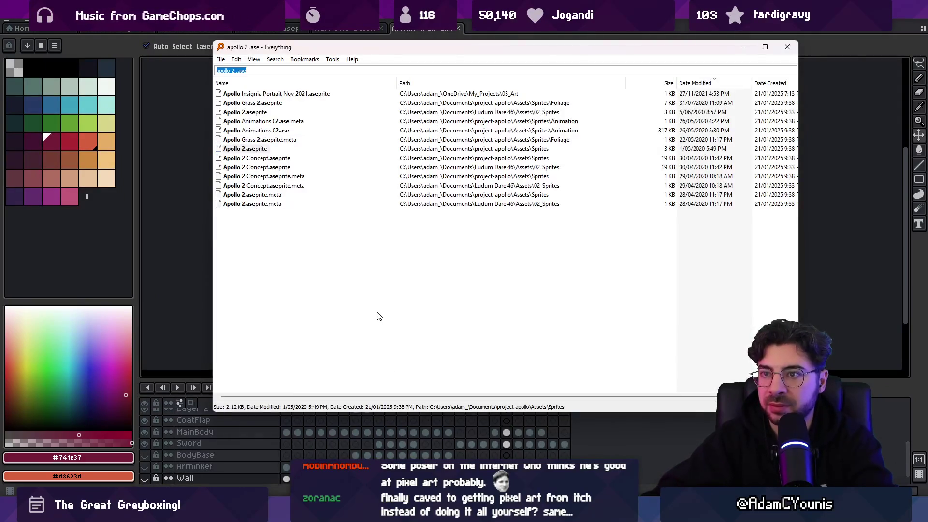
{"action": "key", "text": "BackSpace"}
{"action": "type", "text": "spri"}
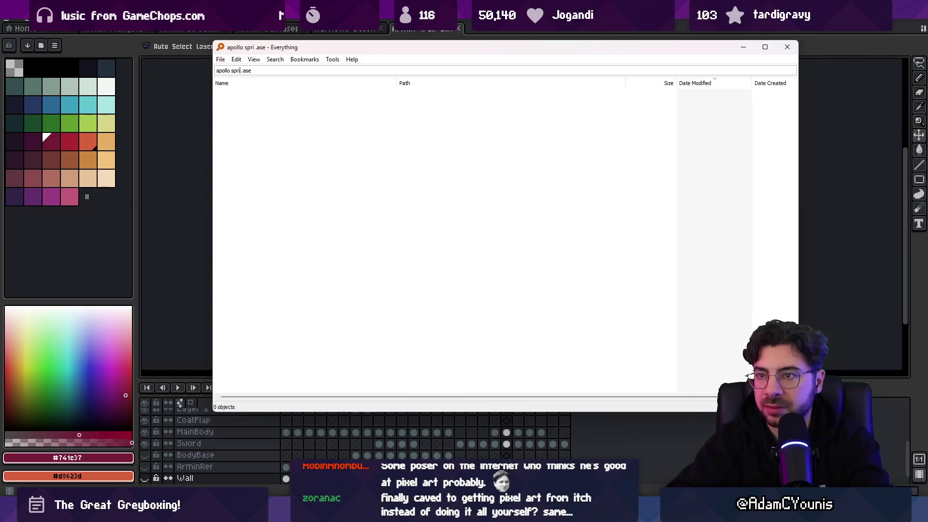
{"action": "type", "text": "animations"}
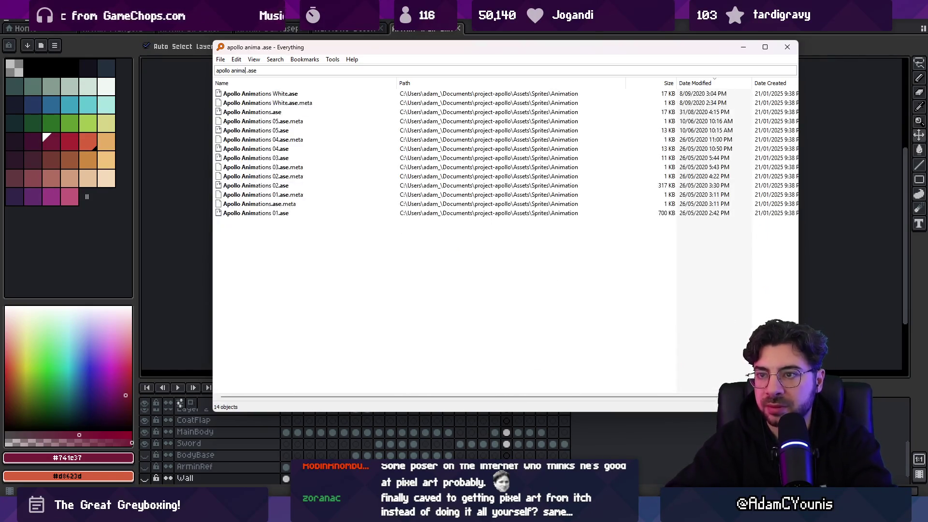
{"action": "key", "text": "Down"}
{"action": "key", "text": "Down"}
{"action": "key", "text": "Down"}
{"action": "key", "text": "Up"}
{"action": "key", "text": "Up"}
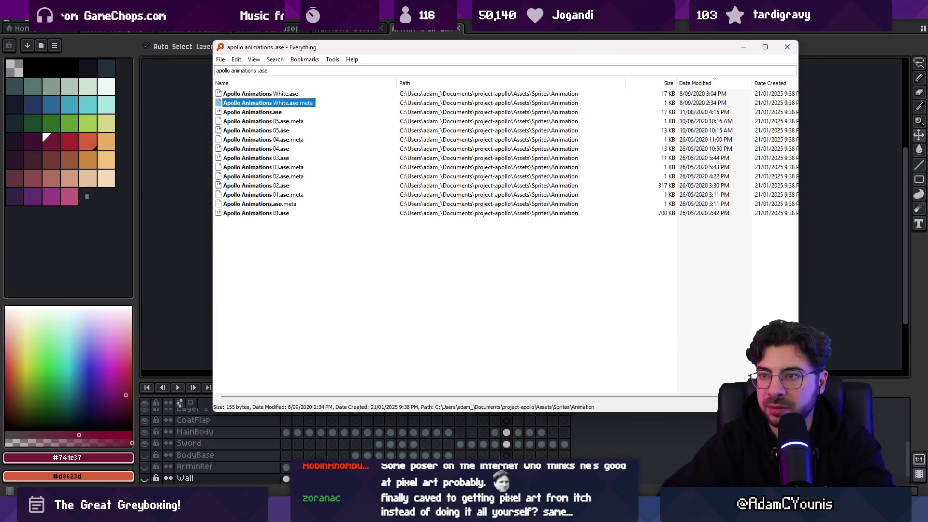
{"action": "key", "text": "Return"}
- Select Apollo's Jump and Land frame ranges to study the poses, then close Apollo Animations
{"action": "mouse_move", "coordinate": [343, 429]}
{"action": "left_mouse_down"}
{"action": "mouse_move", "coordinate": [522, 431]}
{"action": "mouse_move", "coordinate": [314, 439]}
{"action": "mouse_move", "coordinate": [493, 433]}
{"action": "left_mouse_up"}
{"action": "left_click", "coordinate": [486, 433]}
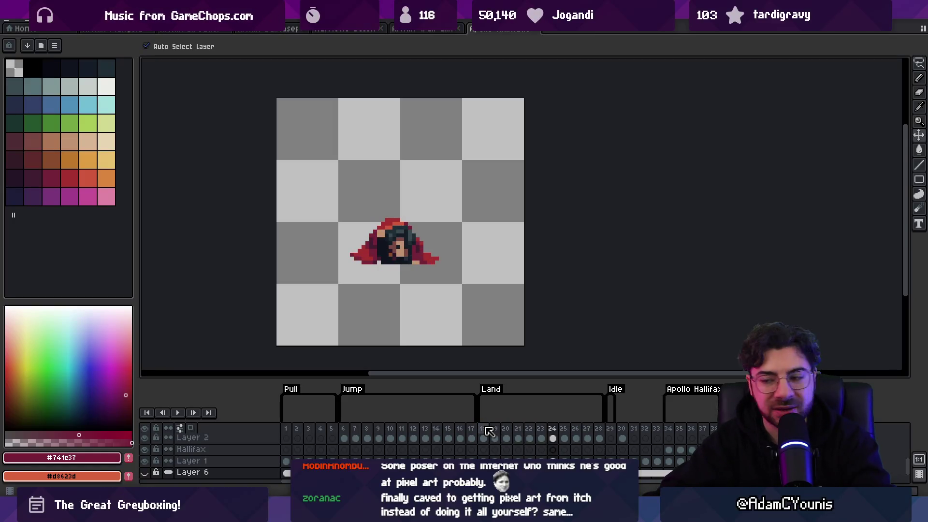
{"action": "mouse_move", "coordinate": [344, 434]}
{"action": "left_mouse_down"}
{"action": "mouse_move", "coordinate": [512, 429]}
{"action": "mouse_move", "coordinate": [473, 417]}
{"action": "mouse_move", "coordinate": [621, 413]}
{"action": "mouse_move", "coordinate": [312, 421]}
{"action": "mouse_move", "coordinate": [604, 405]}
{"action": "left_mouse_up"}
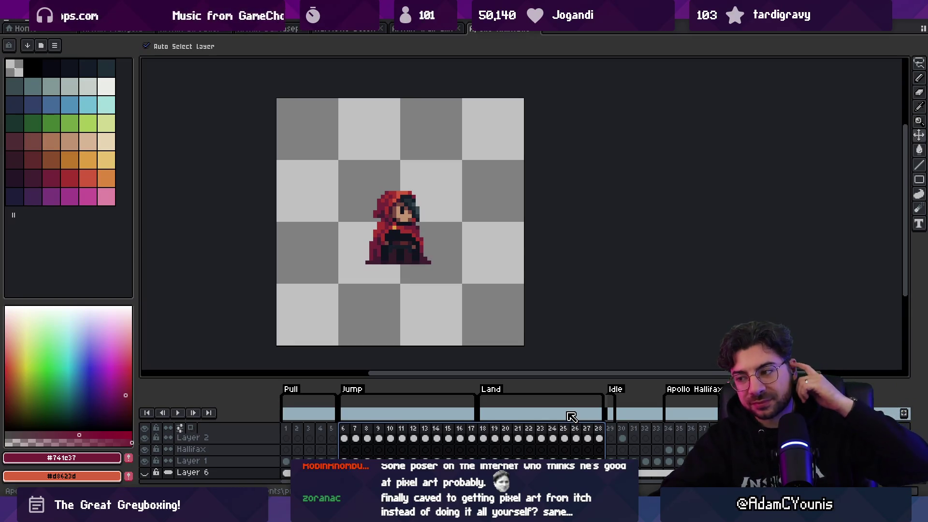
{"action": "left_click_drag", "start_coordinate": [611, 429], "coordinate": [715, 430]}
{"action": "left_click_drag", "start_coordinate": [344, 429], "coordinate": [530, 428]}
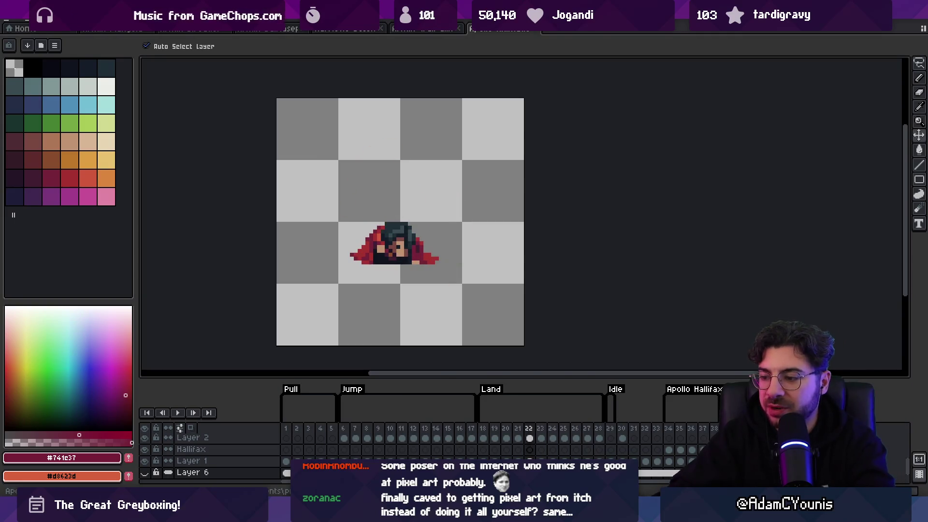
{"action": "left_click", "coordinate": [533, 30]}
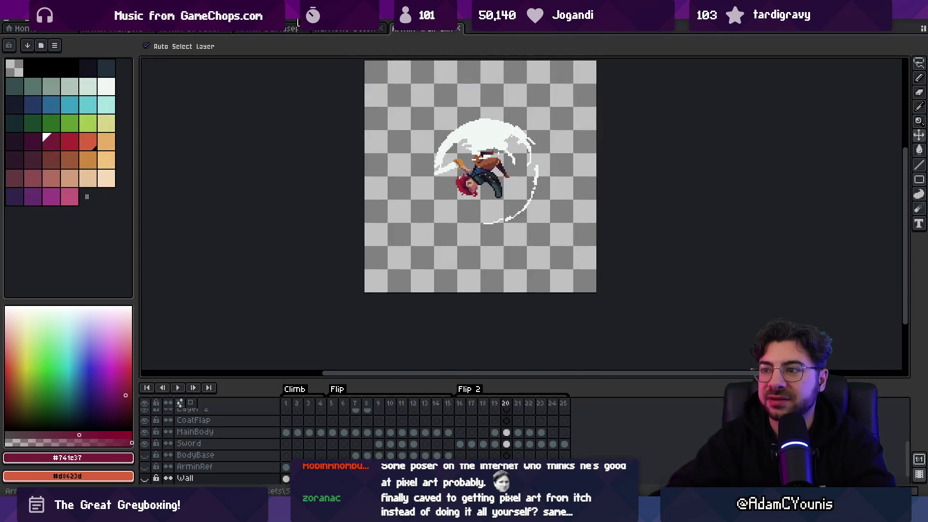
- Switch to the Startup/Loop plunge sprite and move frame 8 into position 7
{"action": "left_click", "coordinate": [123, 31]}
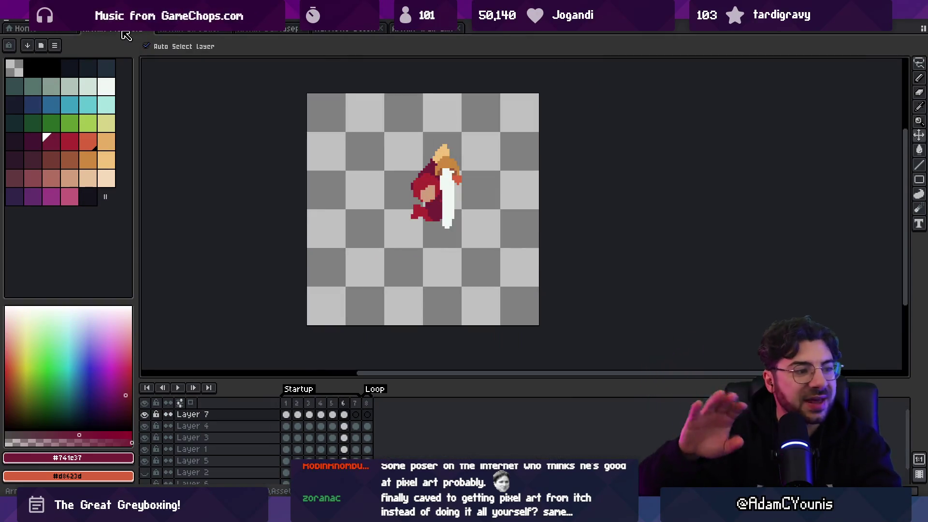
{"action": "left_click", "coordinate": [210, 31]}
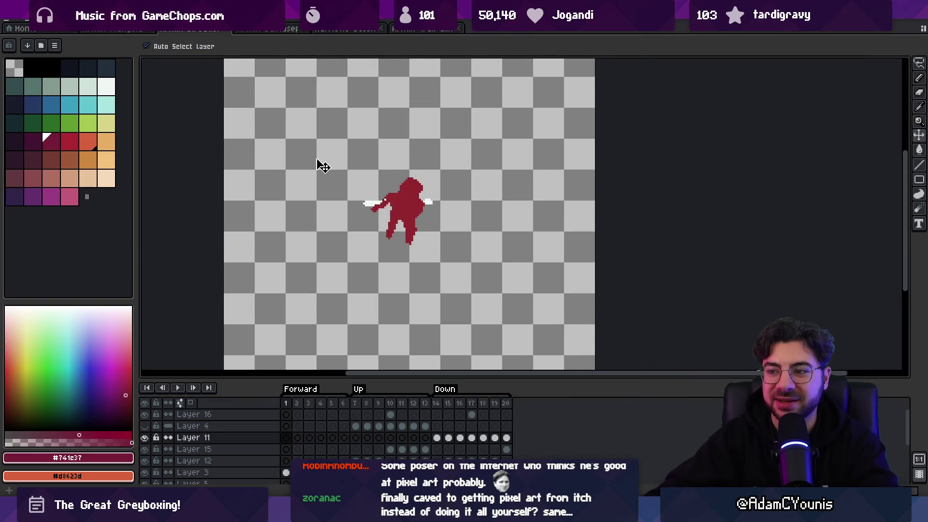
{"action": "left_click", "coordinate": [247, 31]}
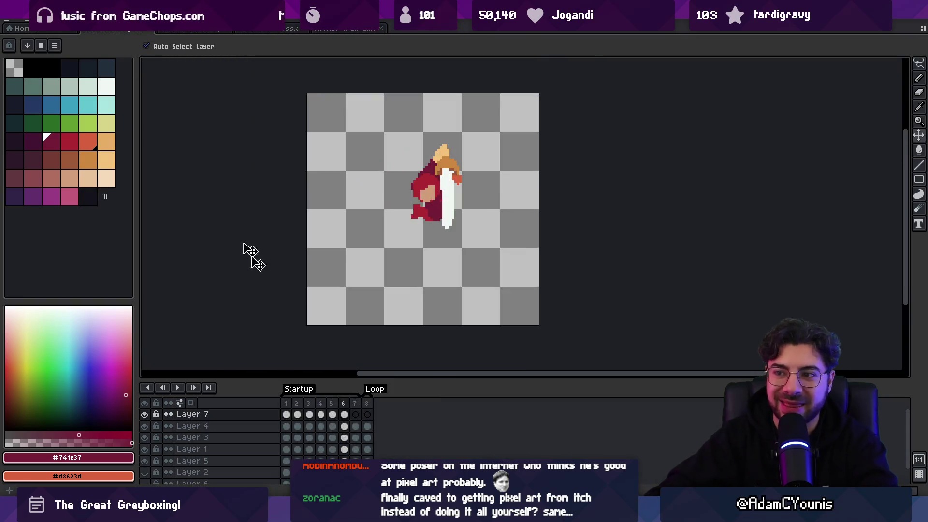
{"action": "mouse_move", "coordinate": [290, 398]}
{"action": "left_mouse_down"}
{"action": "mouse_move", "coordinate": [297, 409]}
{"action": "mouse_move", "coordinate": [375, 416]}
{"action": "left_mouse_up"}
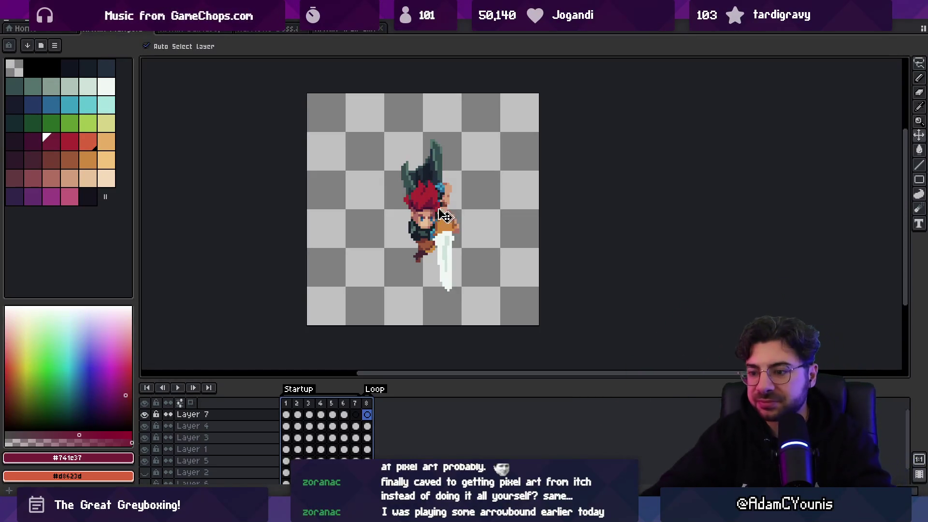
{"action": "left_click", "coordinate": [367, 404]}
{"action": "mouse_move", "coordinate": [367, 404]}
{"action": "left_mouse_down"}
{"action": "mouse_move", "coordinate": [347, 404]}
{"action": "mouse_move", "coordinate": [373, 410]}
{"action": "left_mouse_up"}
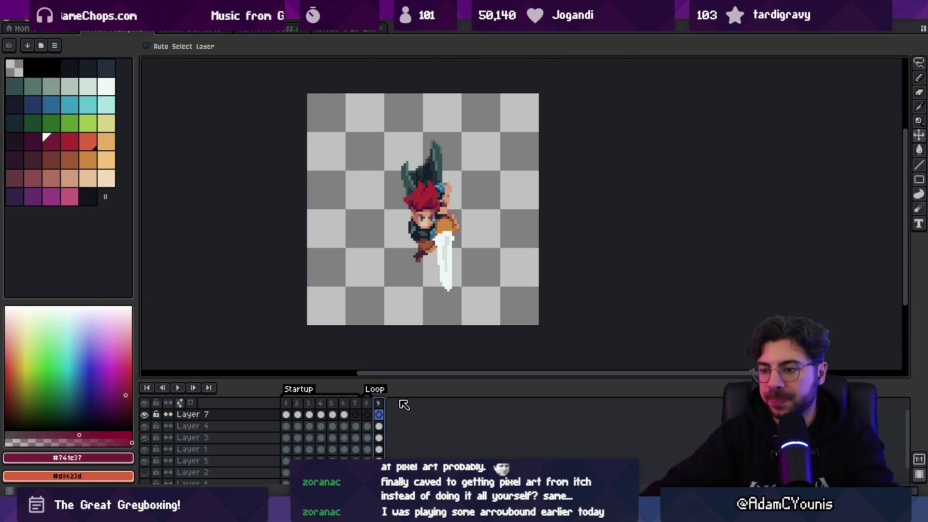
{"action": "right_click", "coordinate": [394, 407]}
- Tag frame 9 as 'Land' and clear its character-layer cels
{"action": "left_click", "coordinate": [410, 447]}
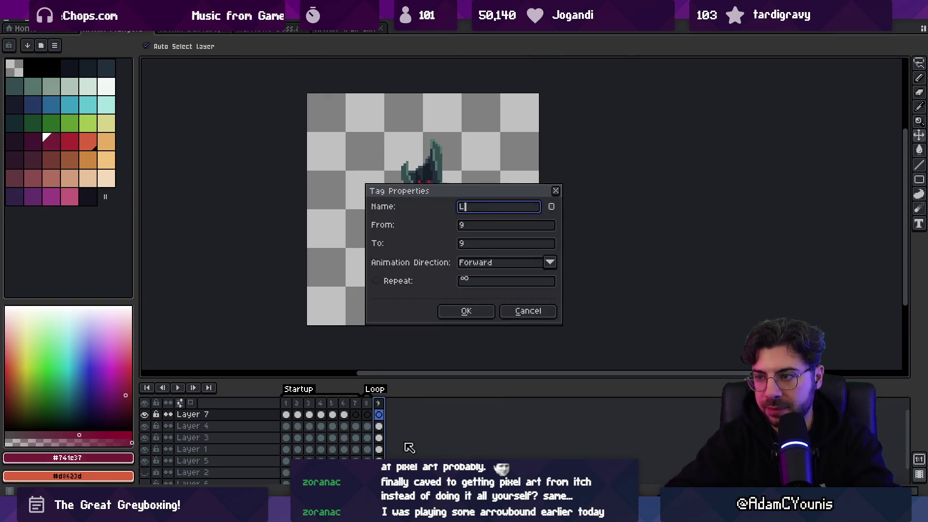
{"action": "type", "text": "and"}
{"action": "key", "text": "Return"}
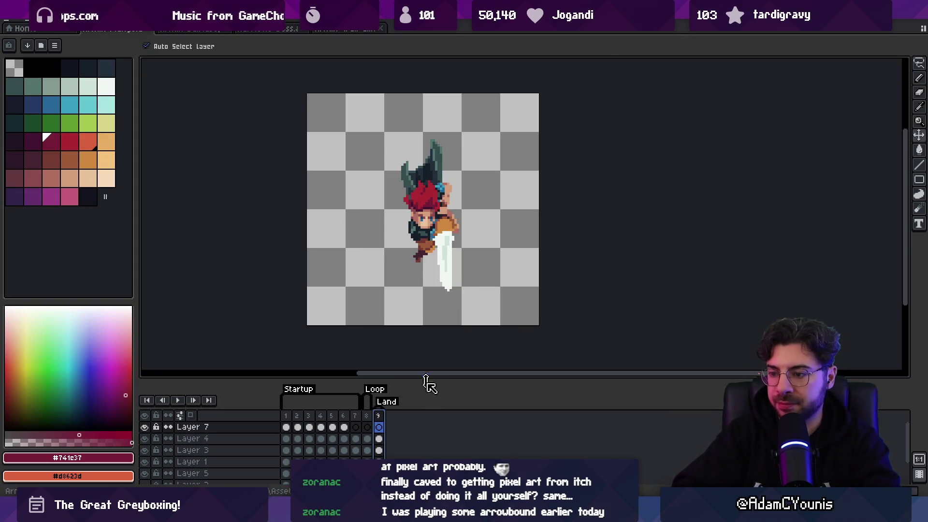
{"action": "left_click_drag", "start_coordinate": [429, 378], "coordinate": [433, 333]}
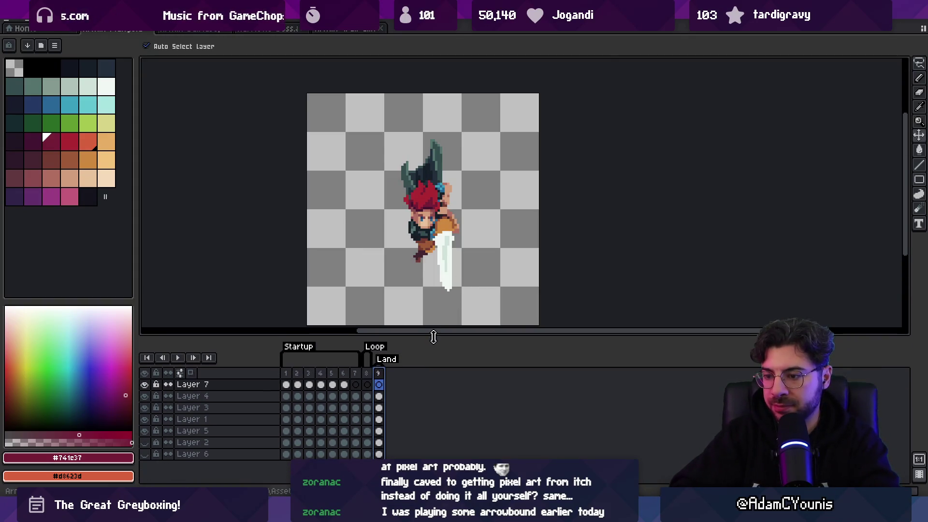
{"action": "left_click", "coordinate": [379, 420], "text": "shift"}
{"action": "key", "text": "Delete"}
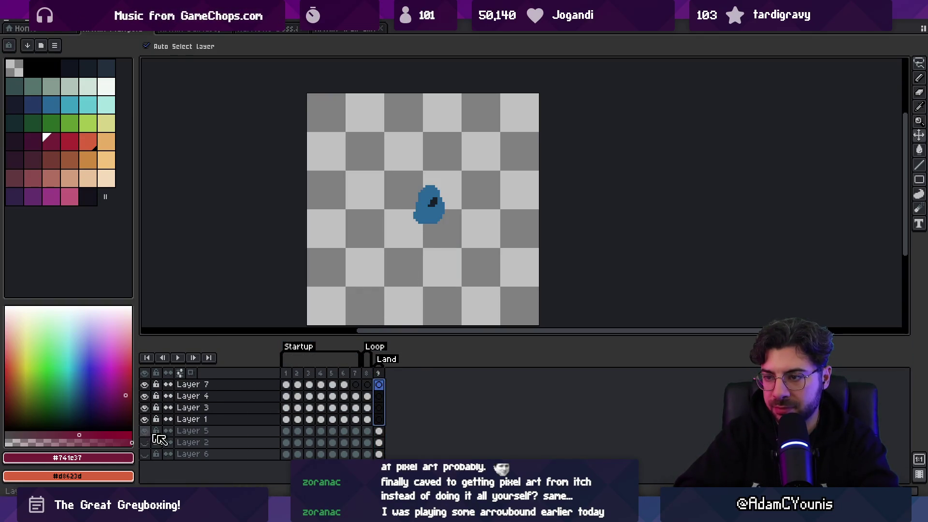
- Link Layer 2's reference cels into one across all frames
{"action": "left_click", "coordinate": [286, 384]}
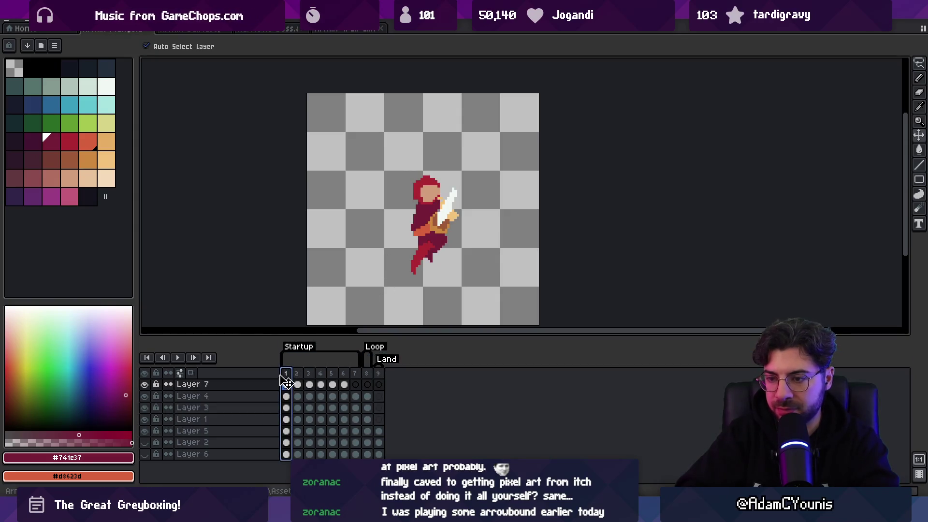
{"action": "left_click", "coordinate": [144, 443]}
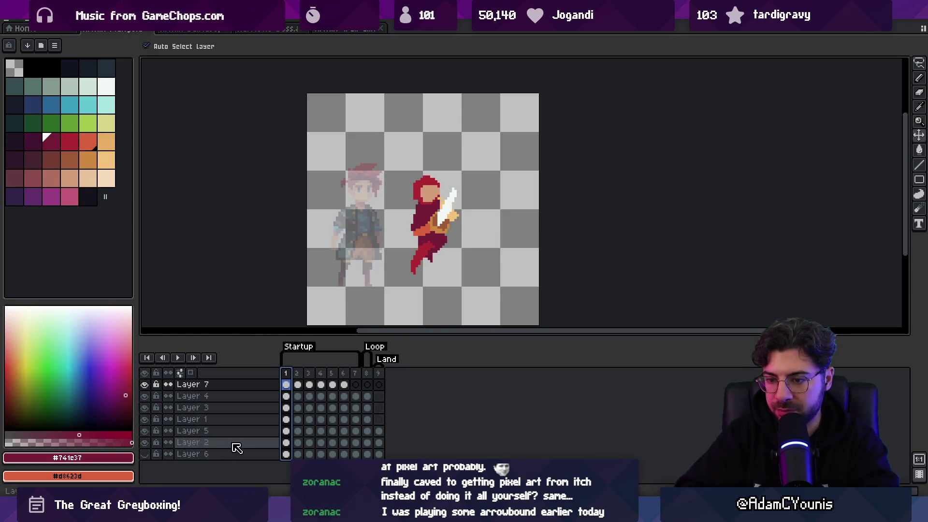
{"action": "left_click", "coordinate": [309, 443]}
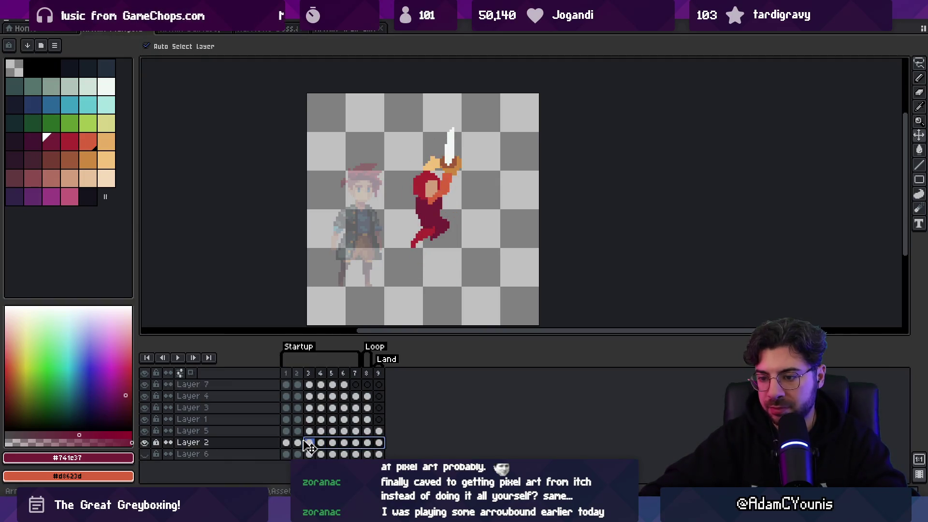
{"action": "left_click_drag", "start_coordinate": [379, 443], "coordinate": [286, 443]}
{"action": "right_click", "coordinate": [289, 443]}
{"action": "key", "text": "Escape"}
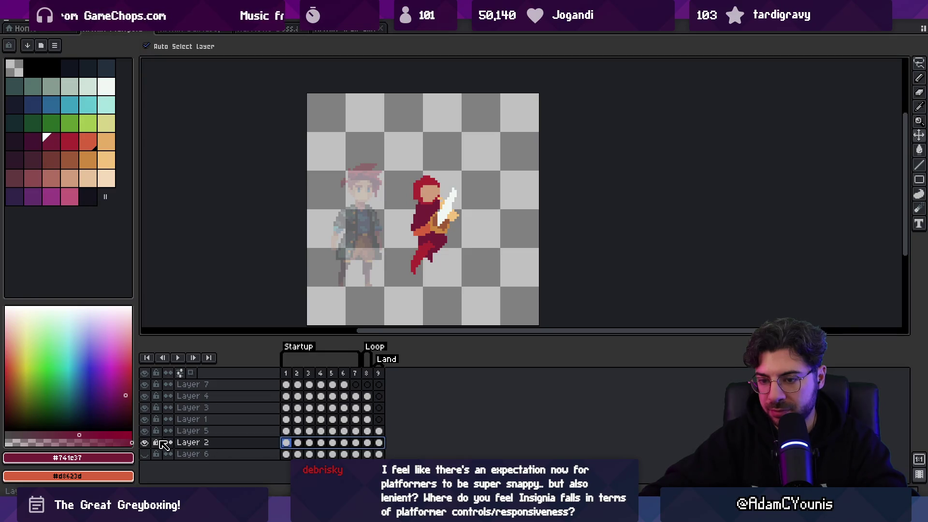
{"action": "right_click", "coordinate": [347, 451]}
{"action": "left_click", "coordinate": [362, 455]}
- Link Layer 6's cels, hide Layers 2 and 6, and select Layer 5's frame 9 cel
{"action": "left_click", "coordinate": [298, 455]}
{"action": "right_click", "coordinate": [296, 454]}
{"action": "left_click", "coordinate": [314, 455]}
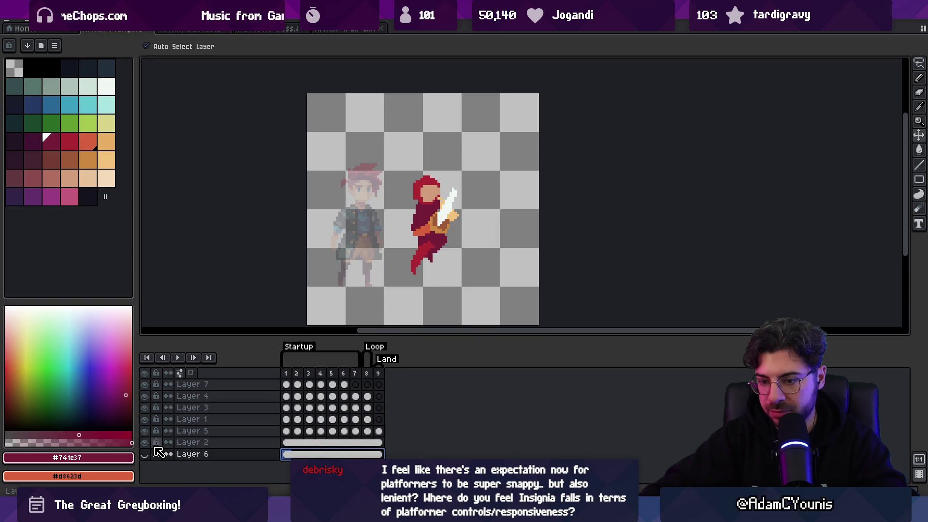
{"action": "left_click_drag", "start_coordinate": [144, 443], "coordinate": [144, 454]}
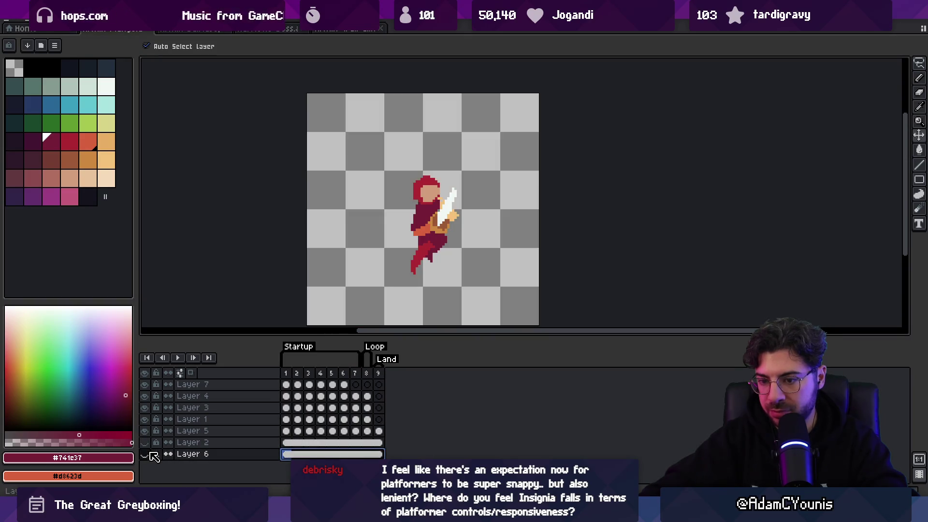
{"action": "left_click", "coordinate": [380, 374]}
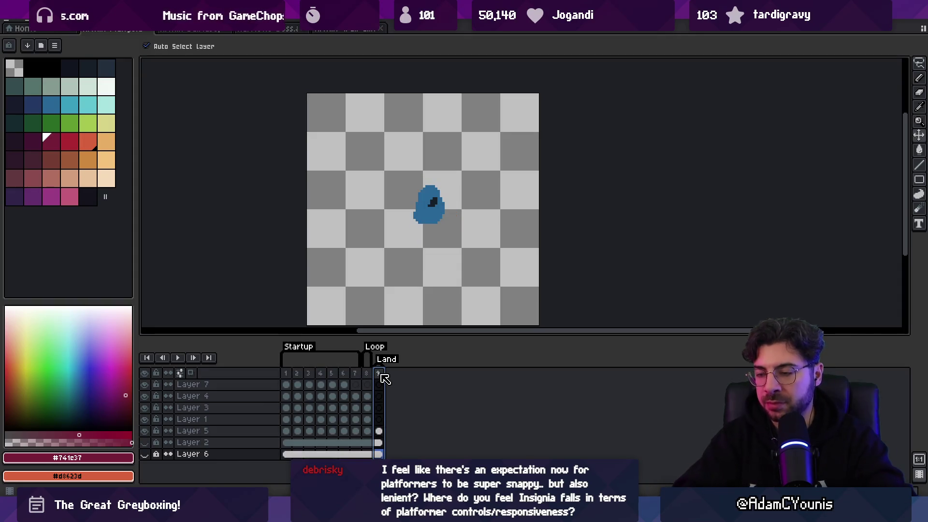
{"action": "left_click", "coordinate": [379, 430]}
- Show Layer 2's faded reference on frame 9 and set a 1px white pencil
{"action": "key", "text": "b"}
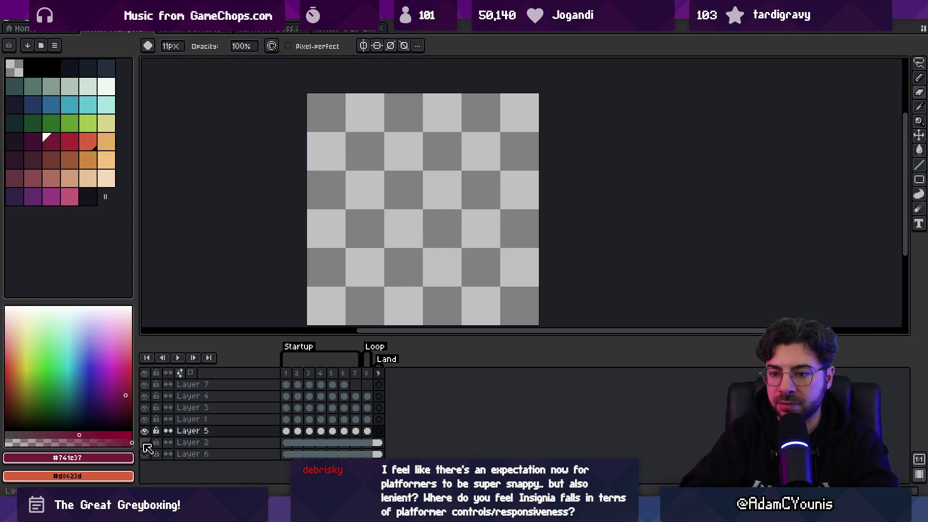
{"action": "left_click", "coordinate": [145, 443]}
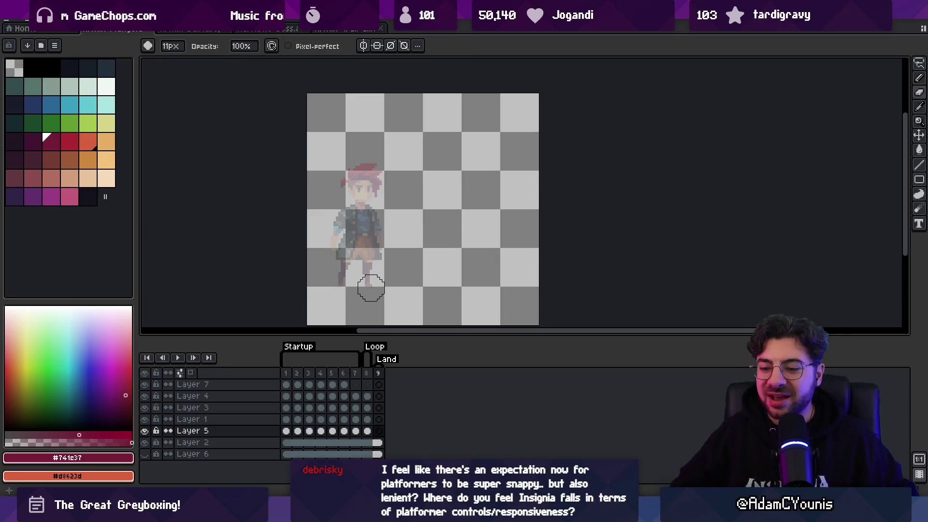
{"action": "key", "text": "b"}
{"action": "left_click", "coordinate": [378, 190], "text": "alt"}
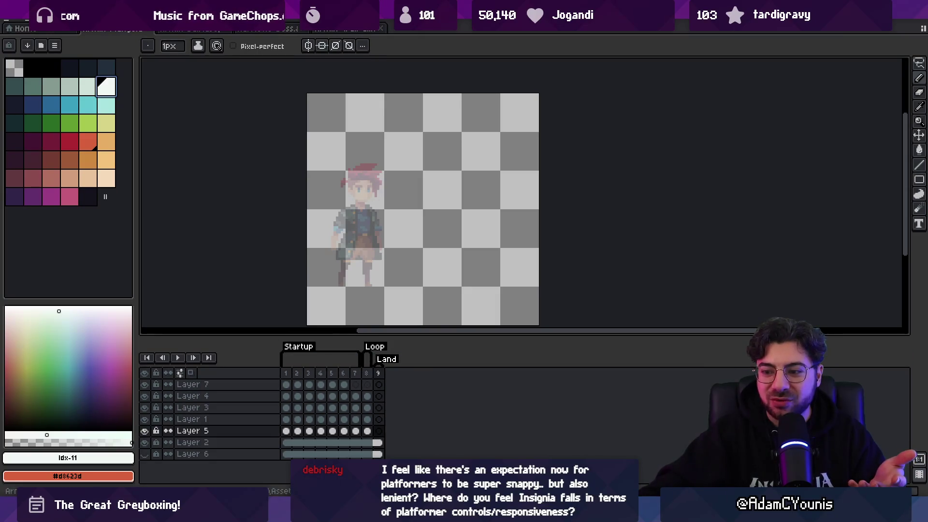
- Load Armins House from the Insignia Graph and play-test it
{"action": "key", "text": "alt+Tab"}
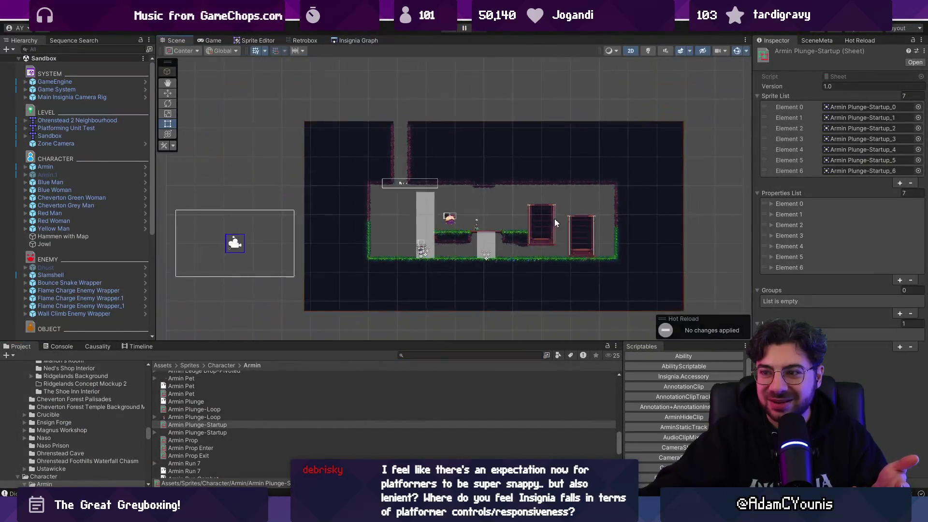
{"action": "left_click", "coordinate": [362, 39]}
{"action": "scroll", "coordinate": [411, 167], "scroll_direction": "down", "scroll_amount": 5}
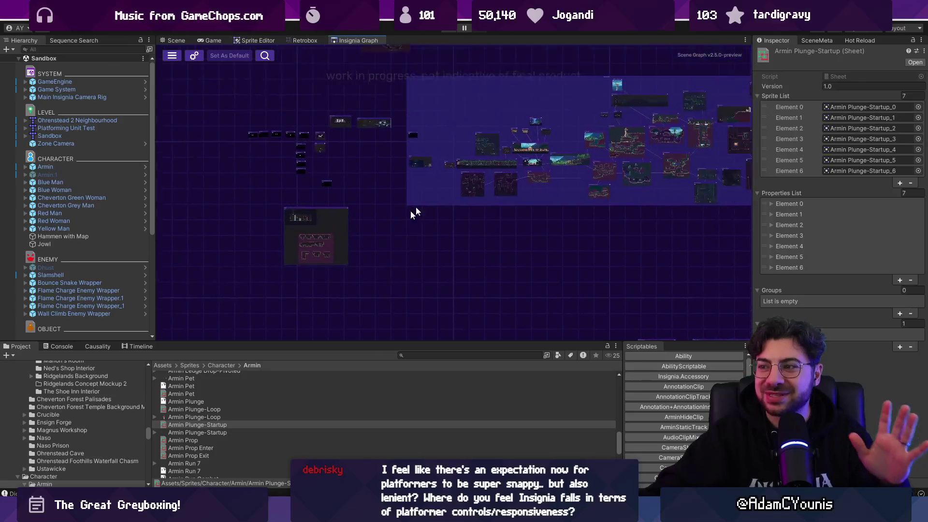
{"action": "scroll", "coordinate": [411, 210], "scroll_direction": "up", "scroll_amount": 5}
{"action": "double_click", "coordinate": [434, 236]}
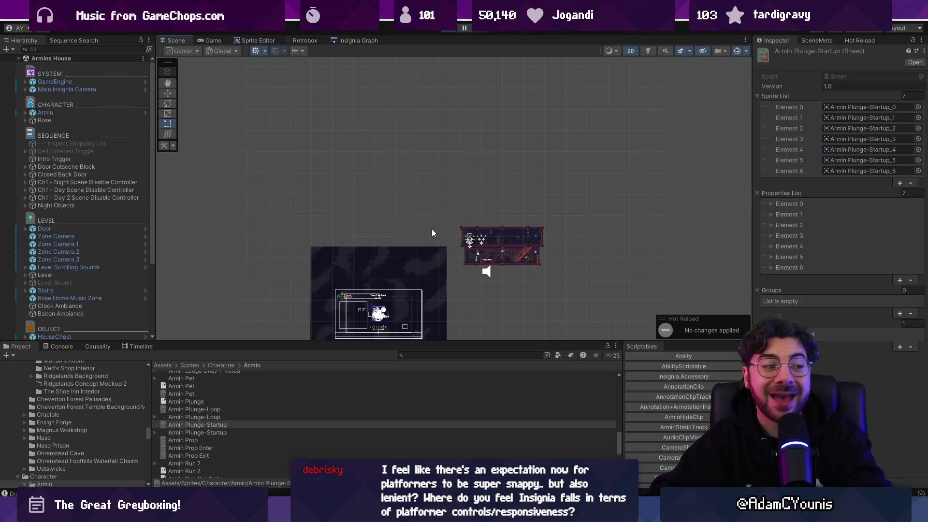
{"action": "key", "text": "ctrl+p"}
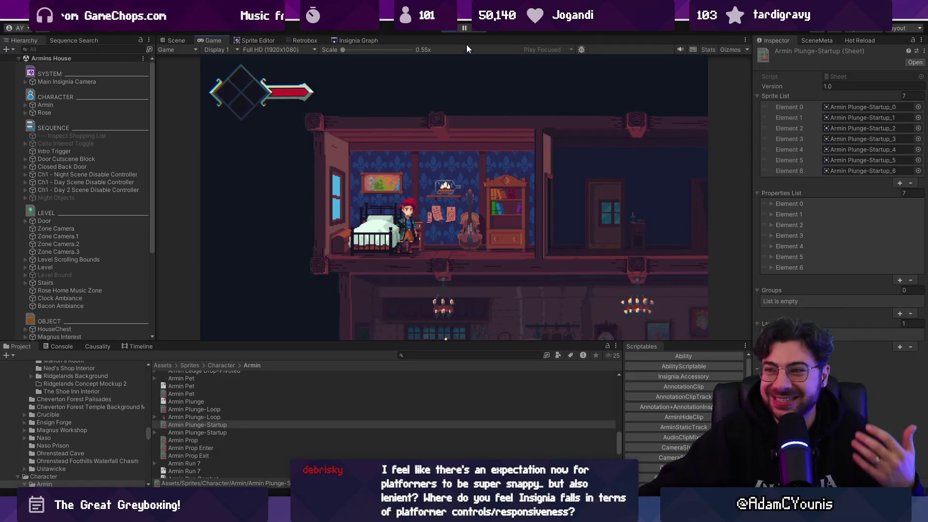
{"action": "left_click", "coordinate": [449, 29]}
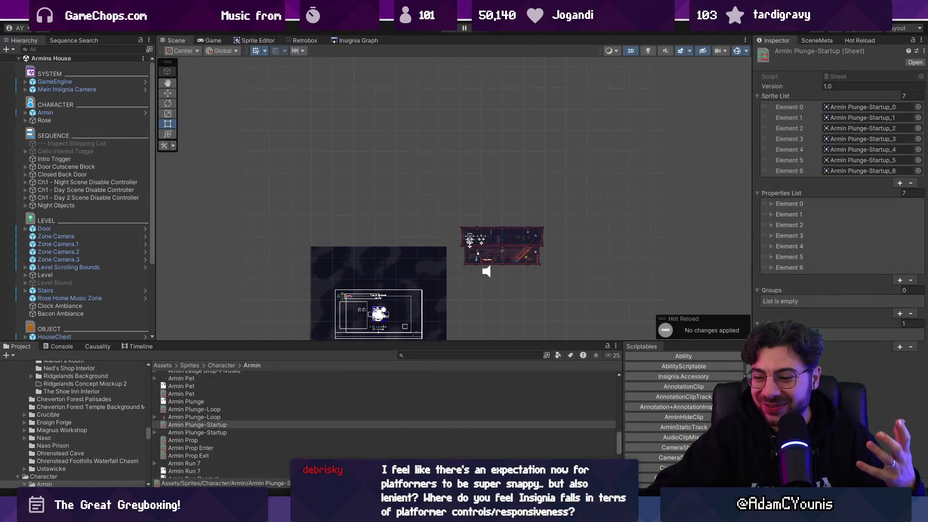
- Go back to the Insignia Graph to reopen the Sandbox scene
{"action": "left_click", "coordinate": [355, 40]}
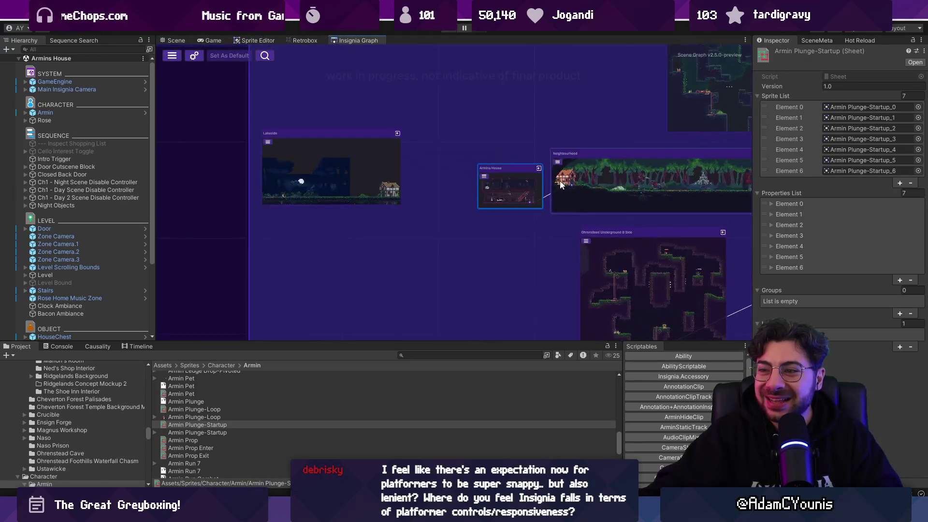
{"action": "scroll", "coordinate": [560, 181], "scroll_direction": "down", "scroll_amount": 5}
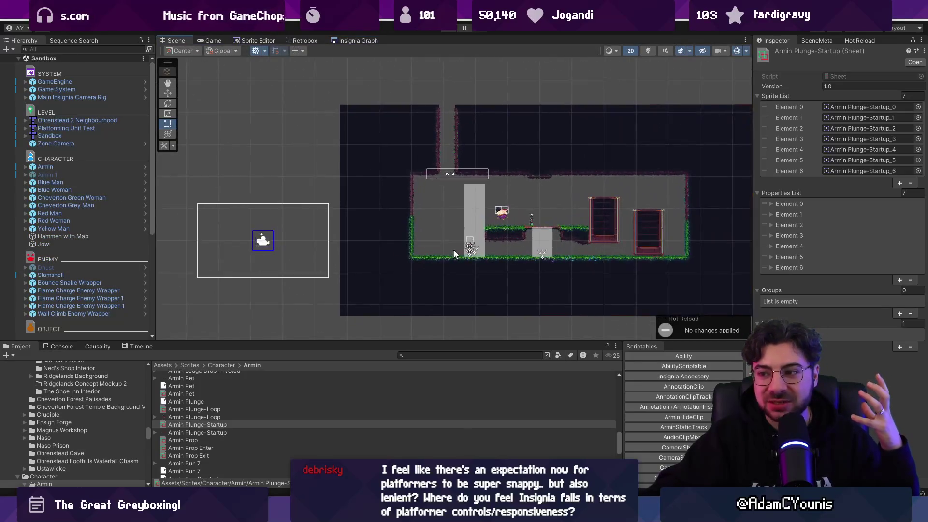
{"action": "scroll", "coordinate": [493, 251], "scroll_direction": "up", "scroll_amount": 5}
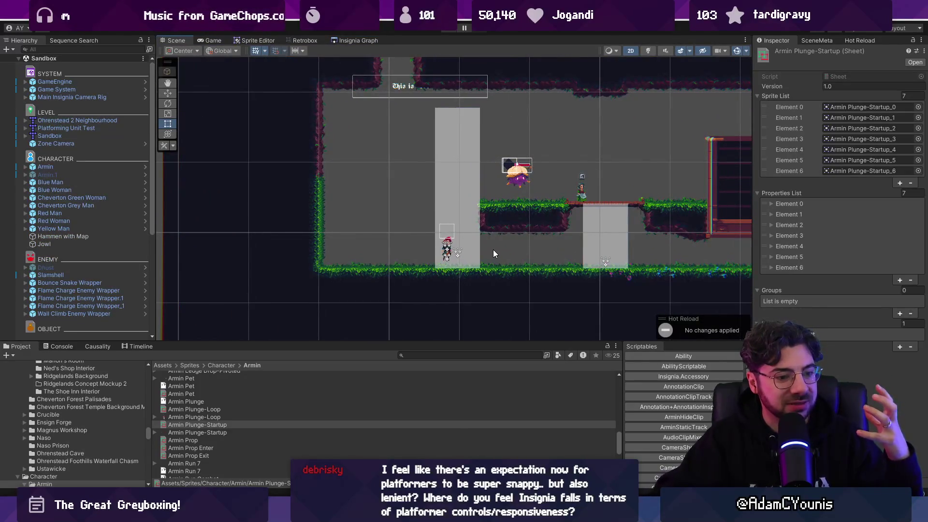
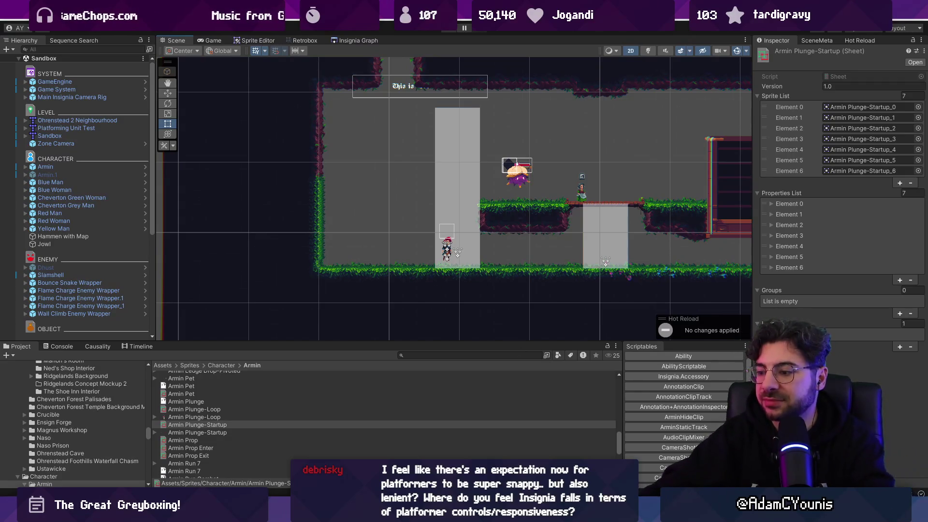
- Switch from the Unity editor to the Aseprite window showing the Armin Plunge sprite
{"action": "key", "text": "alt+Tab"}
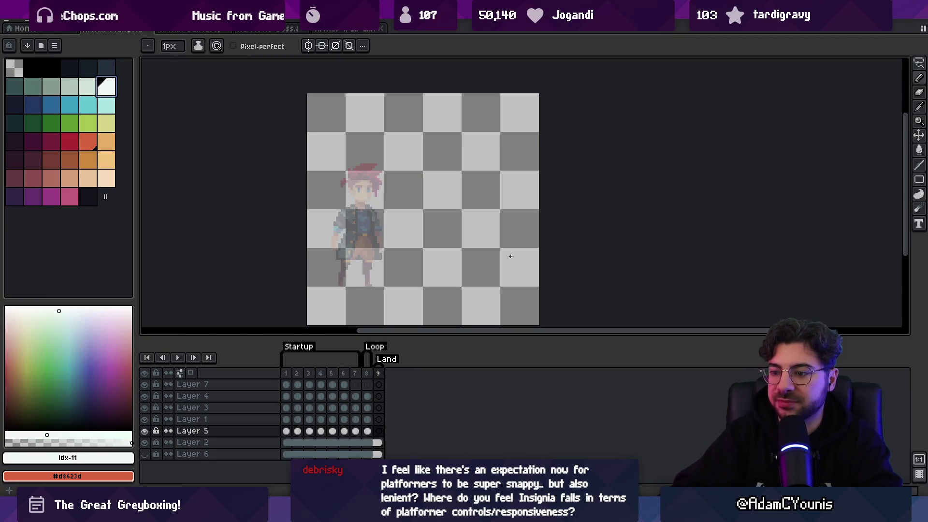
- Select Layer 5's empty frame 9, then view the frame 8 sword-swing pose for comparison
{"action": "left_click", "coordinate": [379, 431]}
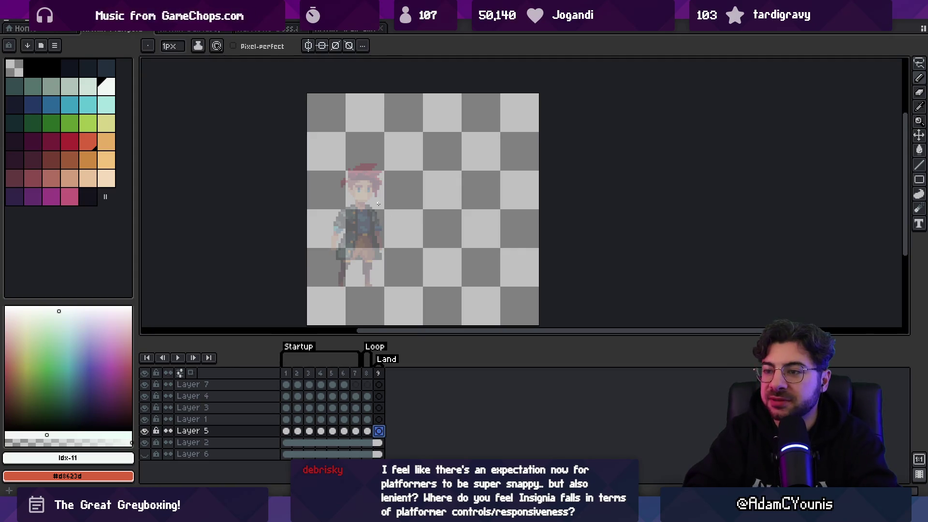
{"action": "mouse_move", "coordinate": [369, 248]}
{"action": "left_mouse_down"}
{"action": "mouse_move", "coordinate": [382, 247]}
{"action": "mouse_move", "coordinate": [369, 234]}
{"action": "mouse_move", "coordinate": [367, 205]}
{"action": "mouse_move", "coordinate": [367, 221]}
{"action": "mouse_move", "coordinate": [369, 214]}
{"action": "left_mouse_up"}
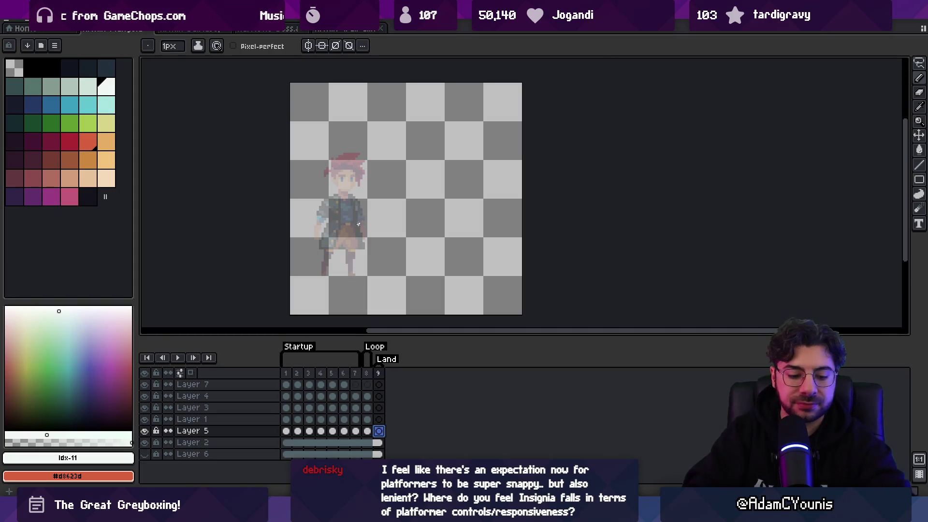
{"action": "left_click", "coordinate": [71, 143]}
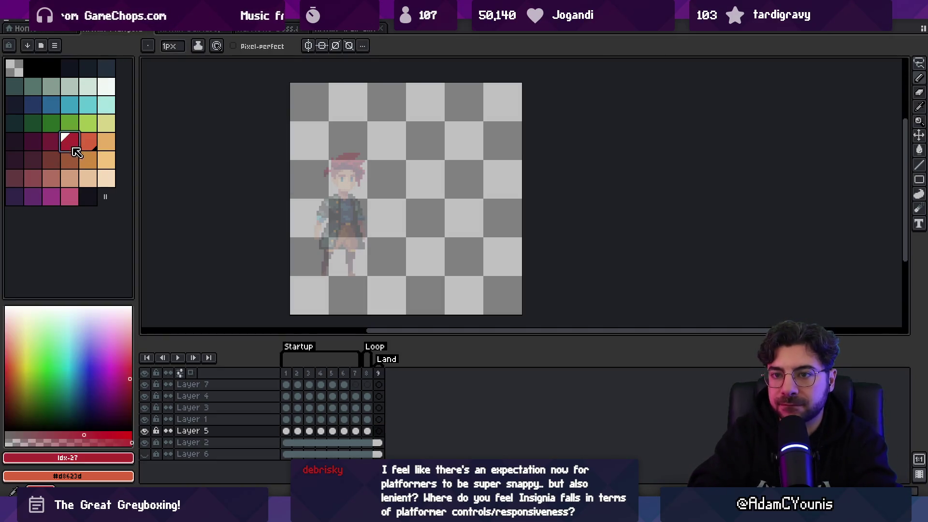
{"action": "left_click", "coordinate": [107, 87]}
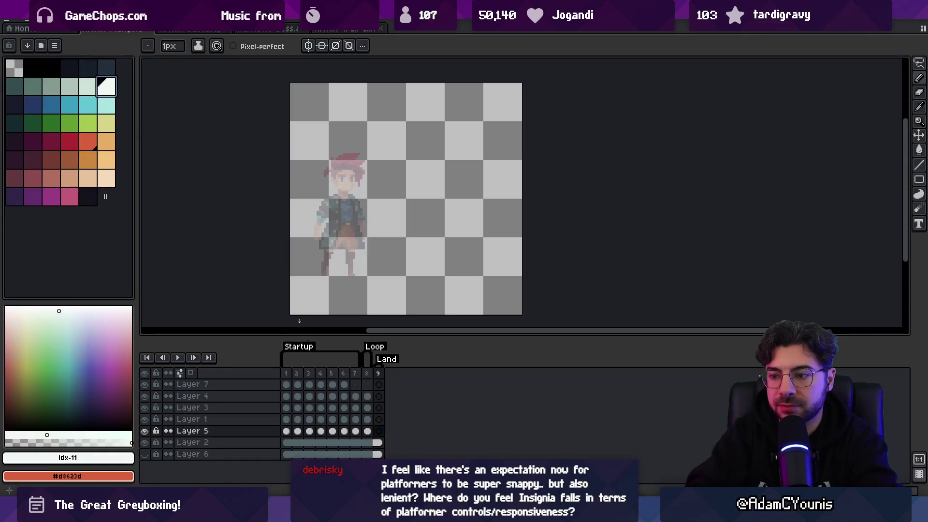
{"action": "left_click", "coordinate": [367, 431]}
- Draw a white sword blade in frame 9 and move its top portion down
{"action": "key", "text": "v"}
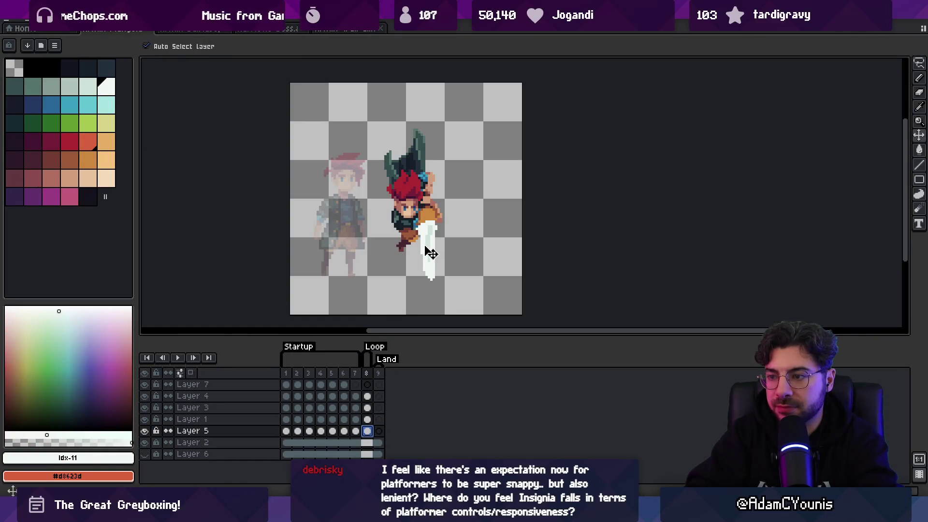
{"action": "left_click", "coordinate": [380, 431]}
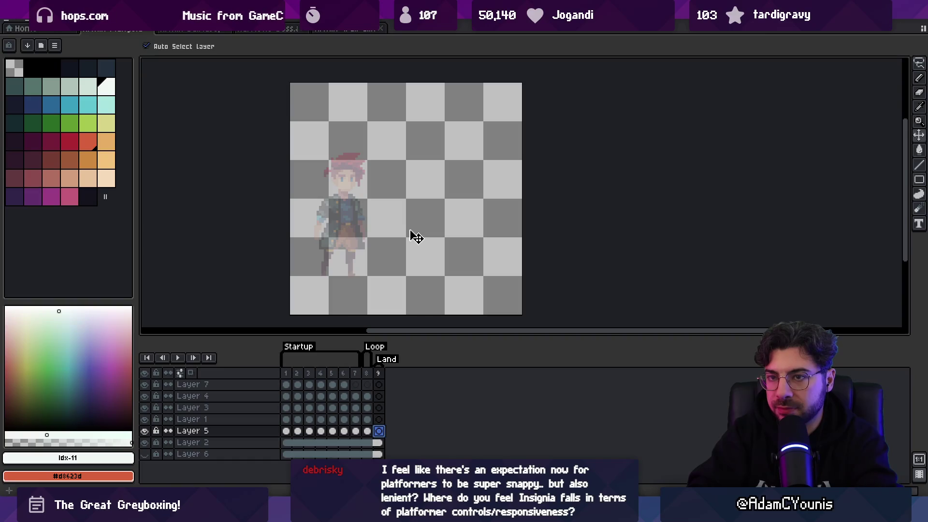
{"action": "key", "text": "b"}
{"action": "mouse_move", "coordinate": [445, 204]}
{"action": "left_mouse_down"}
{"action": "mouse_move", "coordinate": [425, 202]}
{"action": "mouse_move", "coordinate": [432, 273]}
{"action": "left_mouse_up"}
{"action": "key", "text": "q"}
{"action": "left_click_drag", "start_coordinate": [438, 184], "coordinate": [438, 186]}
{"action": "left_click_drag", "start_coordinate": [438, 220], "coordinate": [436, 256]}
{"action": "key", "text": "ctrl+d"}
- Draw an orange hand and hilt over the blade top with a smaller pencil
{"action": "key", "text": "e"}
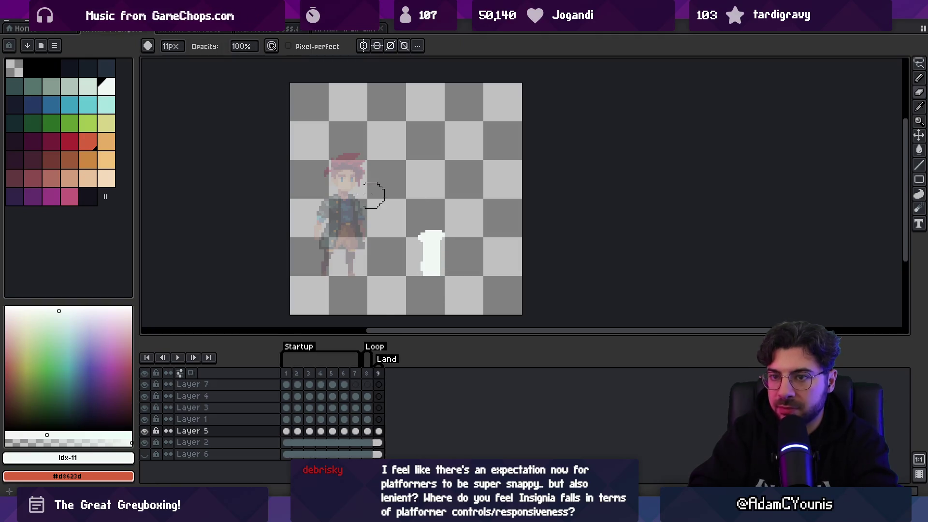
{"action": "left_click", "coordinate": [88, 161]}
{"action": "key", "text": "b"}
{"action": "mouse_move", "coordinate": [446, 220]}
{"action": "left_mouse_down"}
{"action": "mouse_move", "coordinate": [412, 224]}
{"action": "mouse_move", "coordinate": [428, 220]}
{"action": "left_mouse_up"}
{"action": "key", "text": "ctrl+z"}
{"action": "key", "text": "minus"}
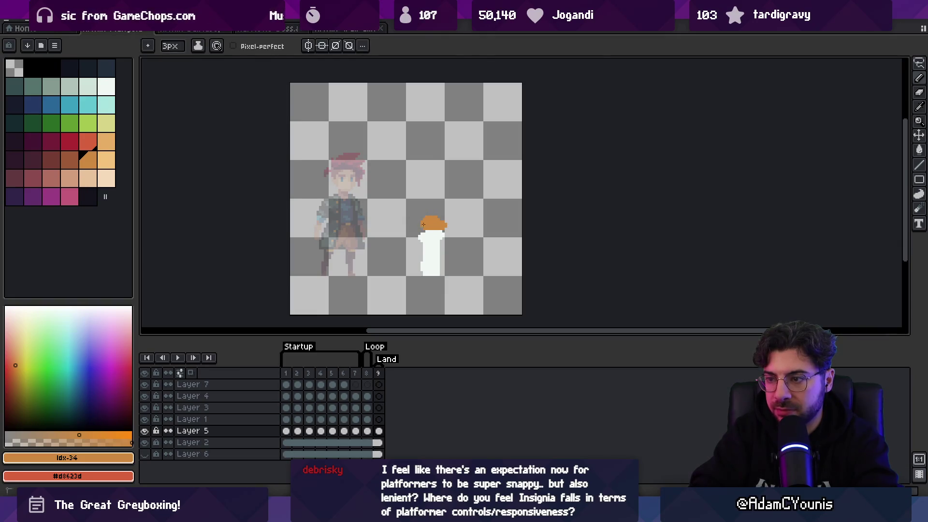
{"action": "key", "text": "e"}
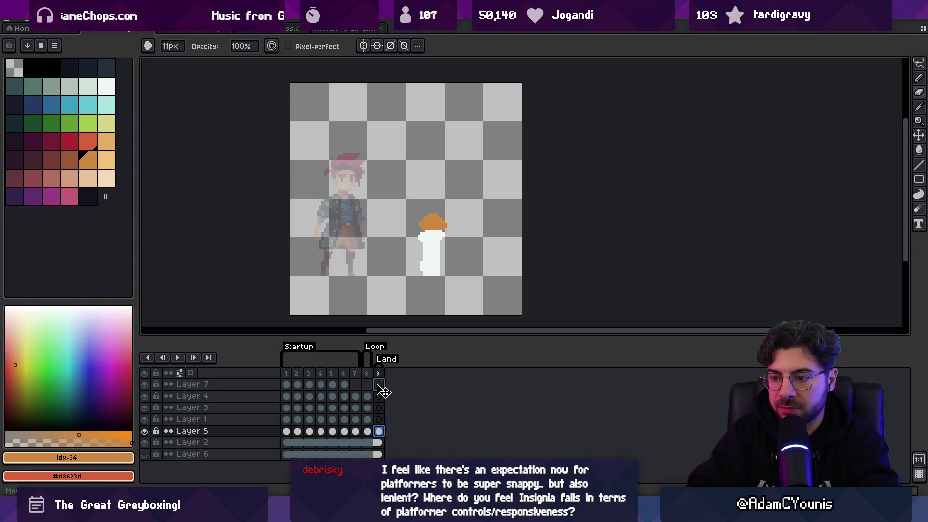
- Check the frame 6 and 7 poses for reference, then select Layer 3's frame 9 with red
{"action": "left_click", "coordinate": [344, 385]}
{"action": "key", "text": "v"}
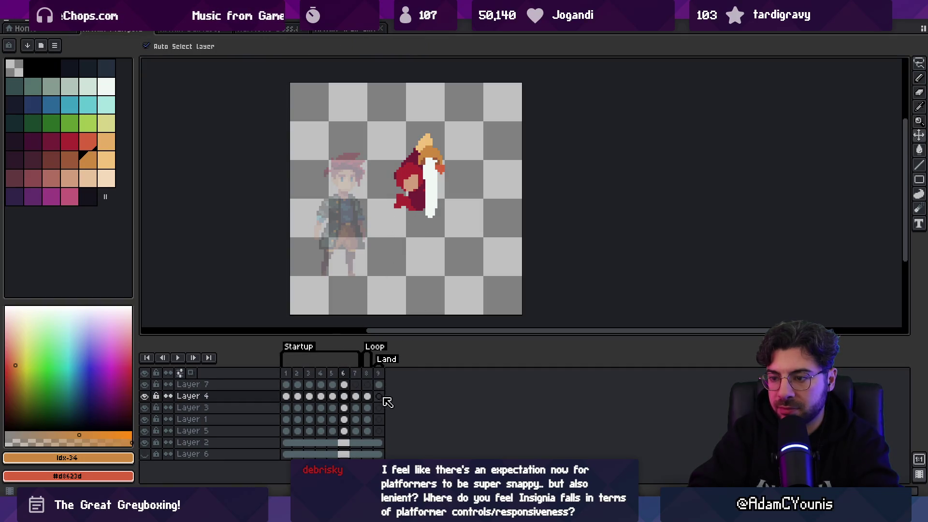
{"action": "left_click", "coordinate": [379, 384]}
{"action": "left_click", "coordinate": [379, 396]}
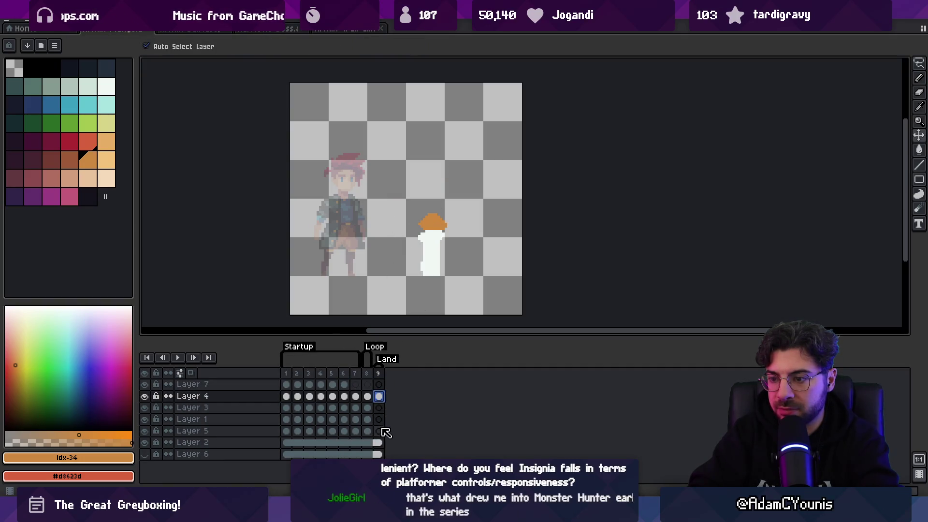
{"action": "left_click", "coordinate": [379, 431]}
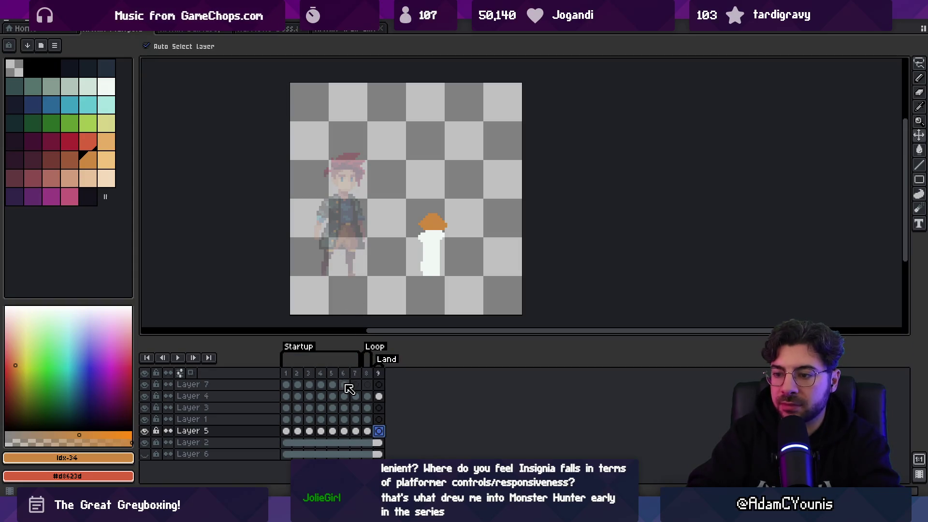
{"action": "left_click", "coordinate": [356, 407]}
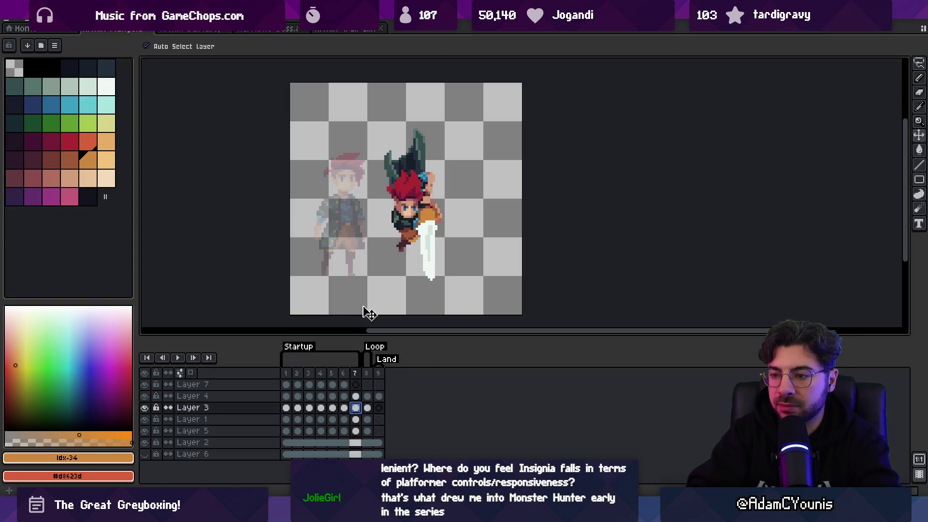
{"action": "key", "text": "Left"}
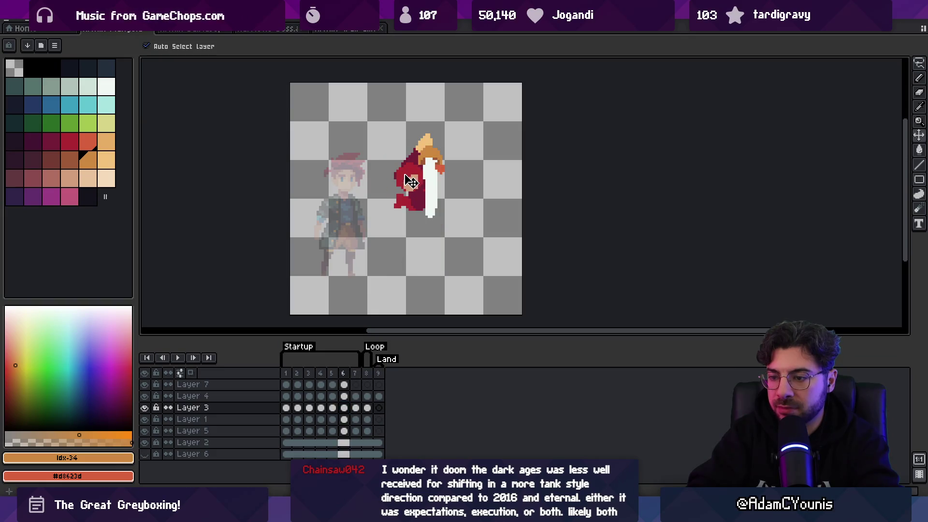
{"action": "left_click", "coordinate": [379, 407]}
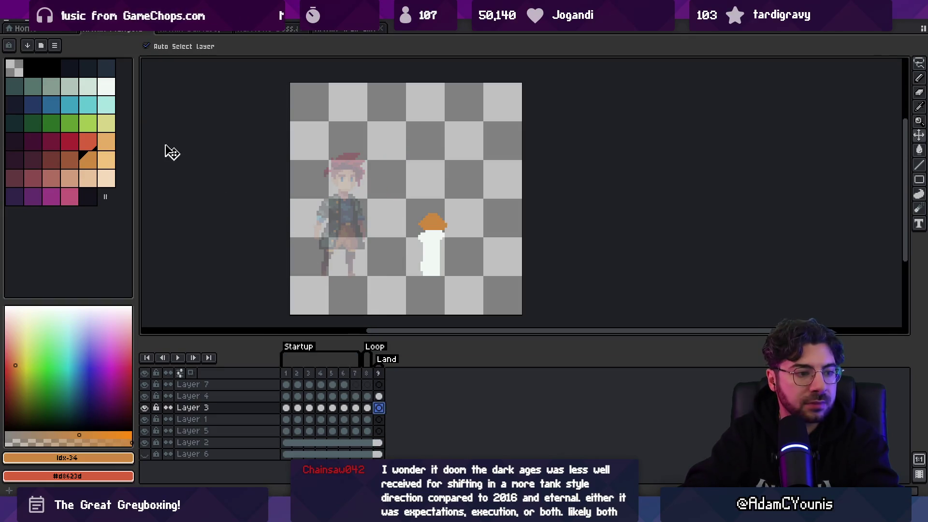
{"action": "left_click", "coordinate": [72, 142]}
- Paint a round red body blob with an 8px pencil and move it beside the hand
{"action": "key", "text": "b"}
{"action": "key", "text": "plus"}
{"action": "key", "text": "plus"}
{"action": "key", "text": "plus"}
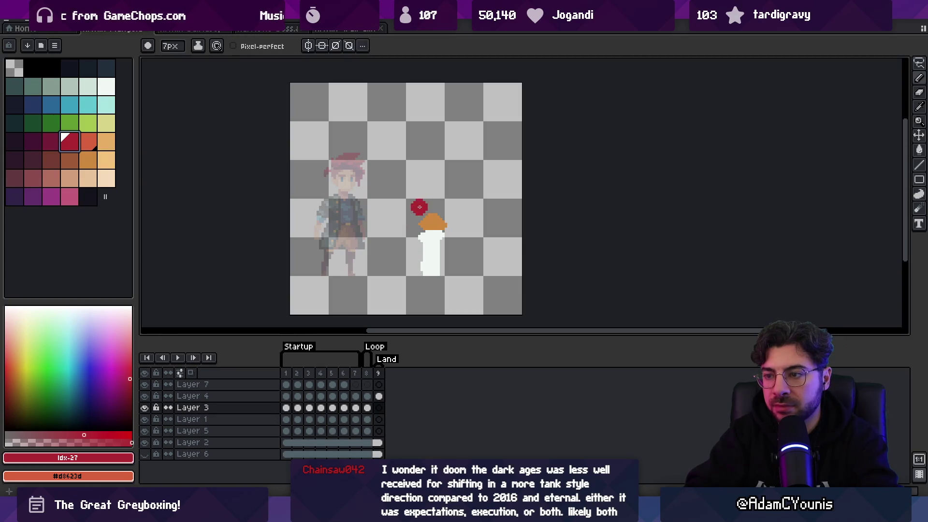
{"action": "key", "text": "Return"}
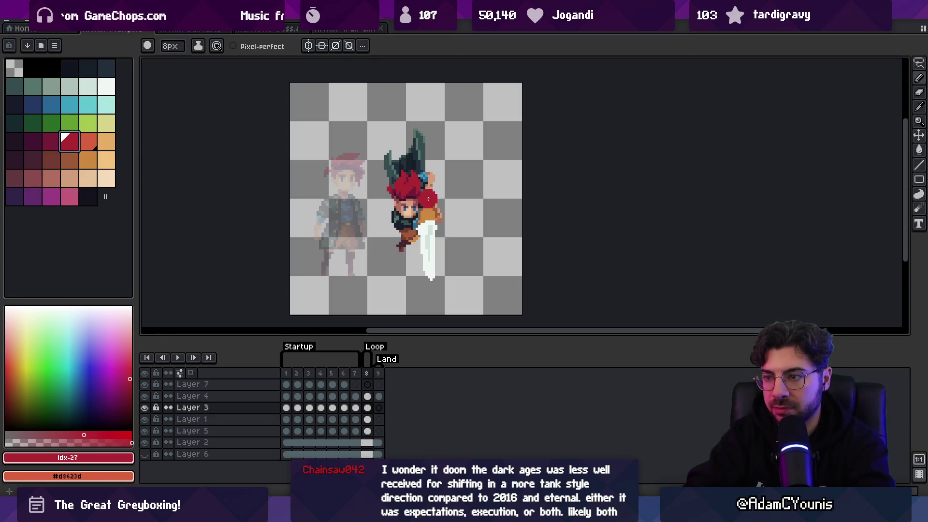
{"action": "left_click_drag", "start_coordinate": [415, 235], "coordinate": [406, 230]}
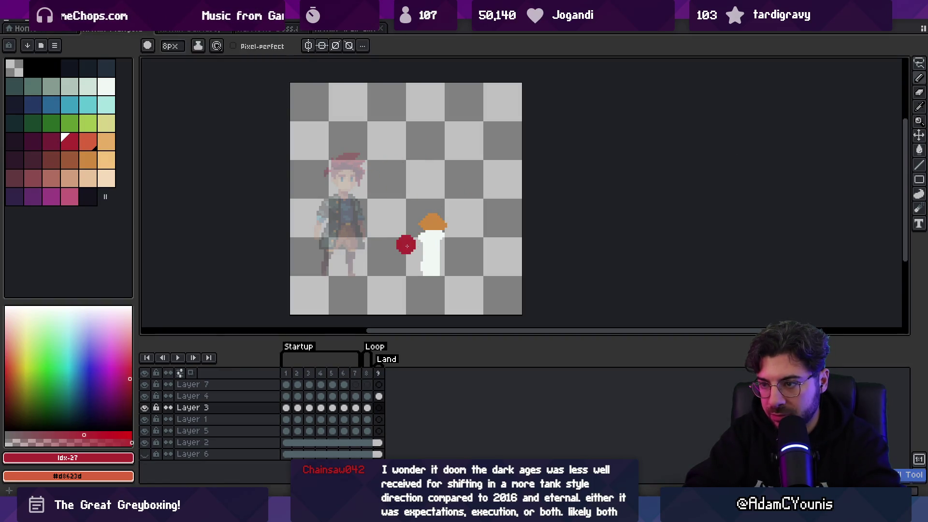
{"action": "key", "text": "ctrl+z"}
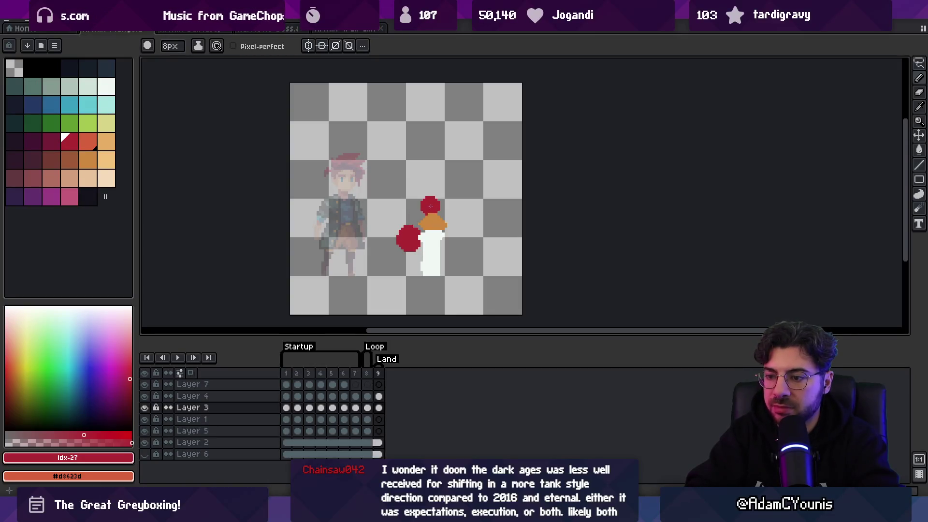
{"action": "left_click", "coordinate": [51, 141]}
{"action": "key", "text": "minus"}
{"action": "key", "text": "minus"}
{"action": "key", "text": "minus"}
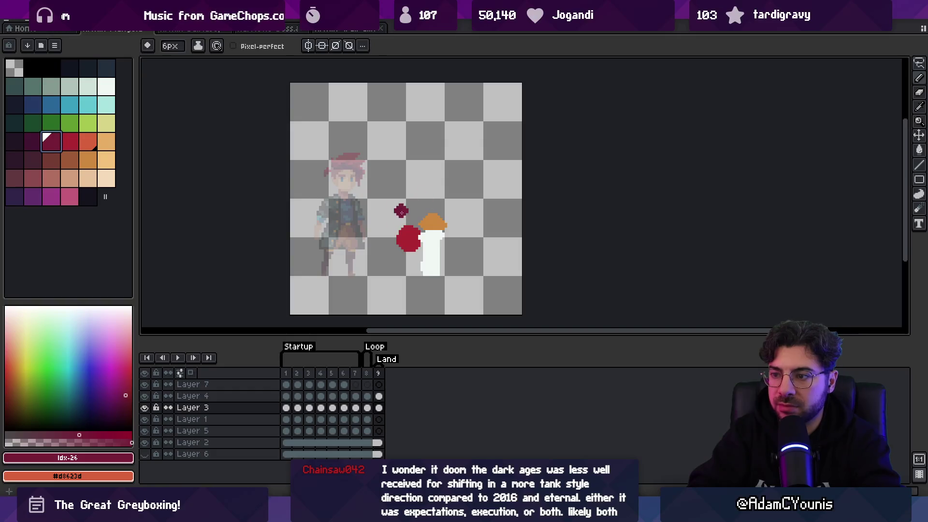
{"action": "key", "text": "v"}
{"action": "mouse_move", "coordinate": [415, 231]}
{"action": "left_mouse_down"}
{"action": "mouse_move", "coordinate": [409, 242]}
{"action": "mouse_move", "coordinate": [406, 224]}
{"action": "mouse_move", "coordinate": [409, 239]}
{"action": "left_mouse_up"}
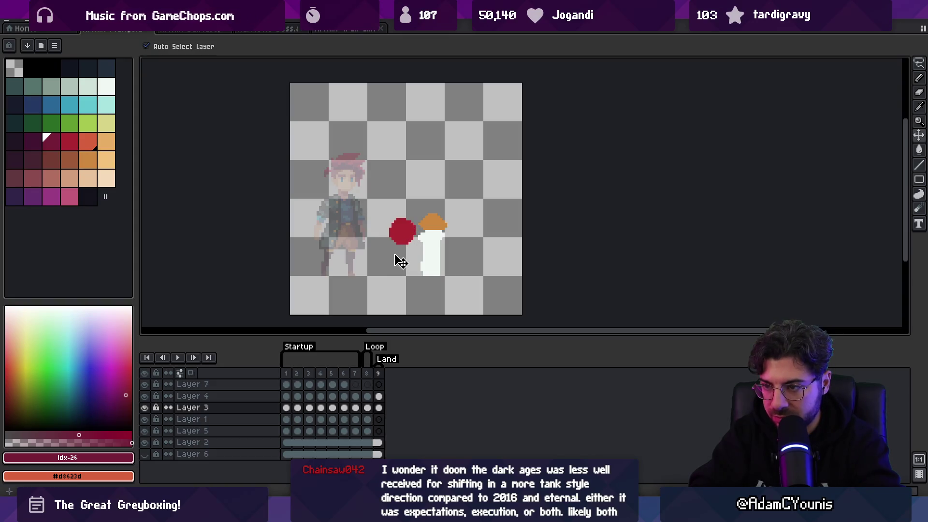
- Draw a short steep red stroke trailing below the body
{"action": "left_click", "coordinate": [70, 141]}
{"action": "key", "text": "b"}
{"action": "left_click", "coordinate": [382, 266]}
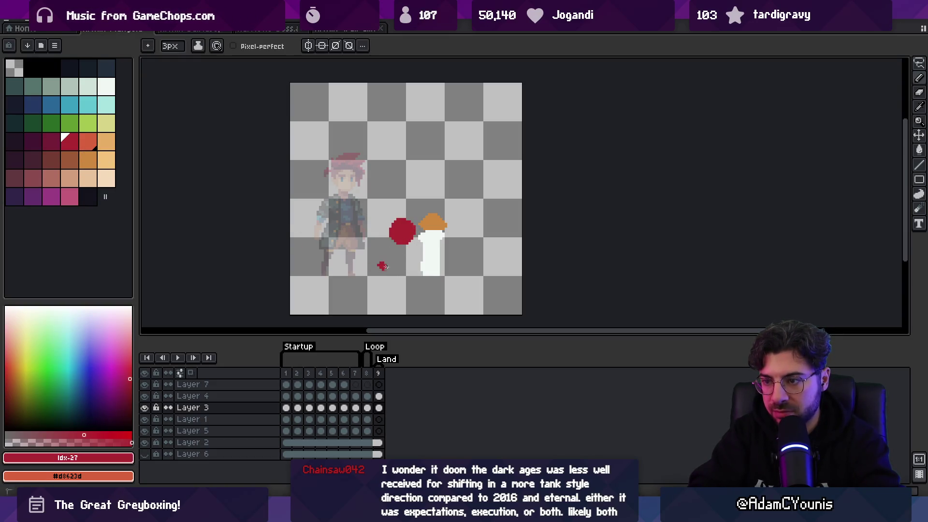
{"action": "key", "text": "ctrl+z"}
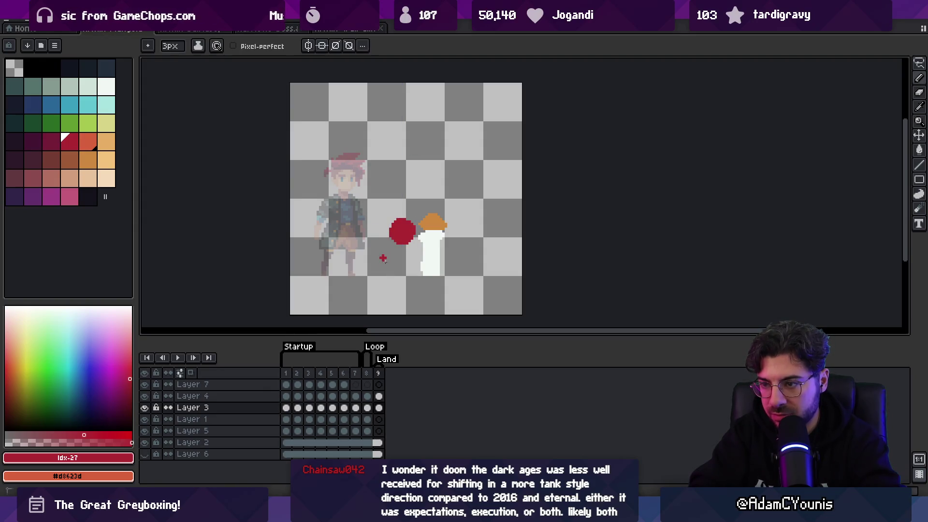
{"action": "key", "text": "ctrl+z"}
{"action": "left_click_drag", "start_coordinate": [380, 255], "coordinate": [388, 270]}
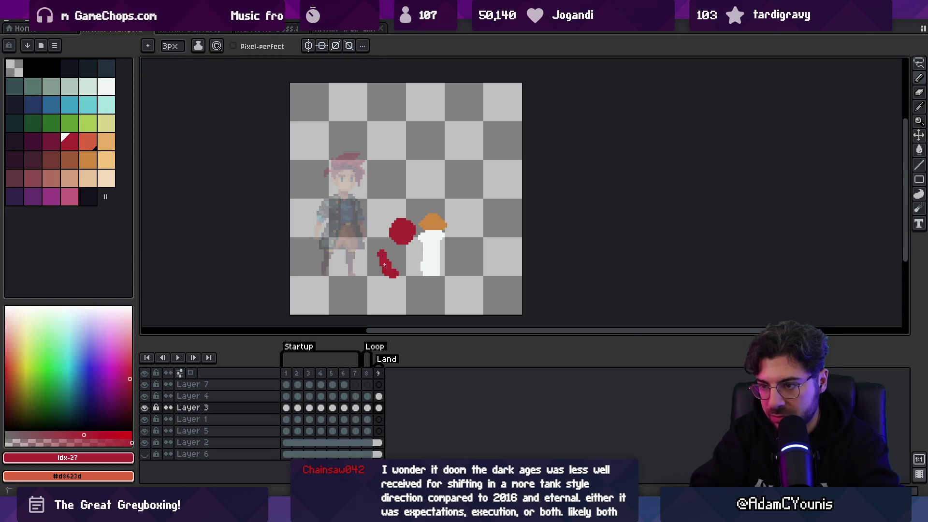
- Draw a thin diagonal red arm above the hilt and select it
{"action": "key", "text": "e"}
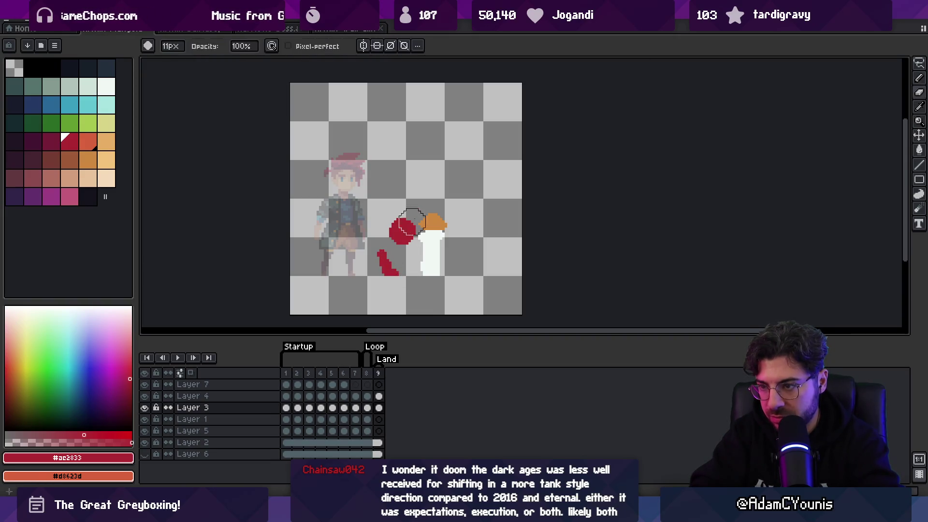
{"action": "key", "text": "b"}
{"action": "key", "text": "ctrl+z"}
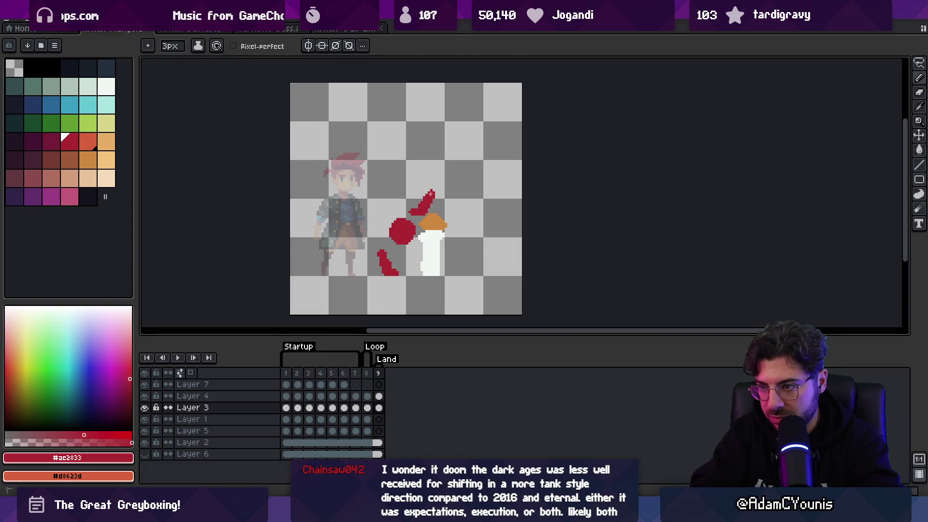
{"action": "key", "text": "ctrl+z"}
{"action": "mouse_move", "coordinate": [424, 194]}
{"action": "left_mouse_down"}
{"action": "mouse_move", "coordinate": [410, 213]}
{"action": "mouse_move", "coordinate": [433, 196]}
{"action": "left_mouse_up"}
{"action": "key", "text": "ctrl+z"}
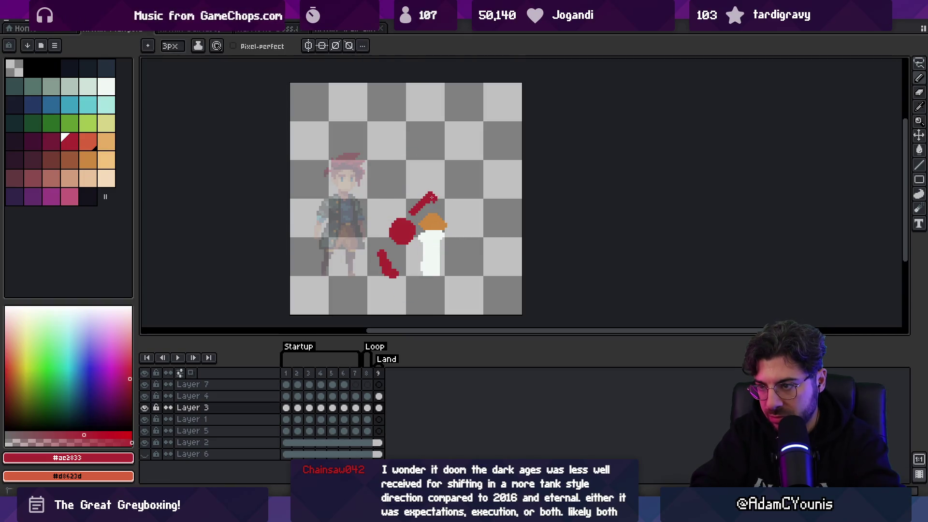
{"action": "key", "text": "w"}
{"action": "left_click", "coordinate": [426, 203]}
- Move the arm toward the body and shade the body's lower right in dark maroon on Layer 1
{"action": "left_click_drag", "start_coordinate": [428, 200], "coordinate": [435, 200]}
{"action": "left_click", "coordinate": [403, 231]}
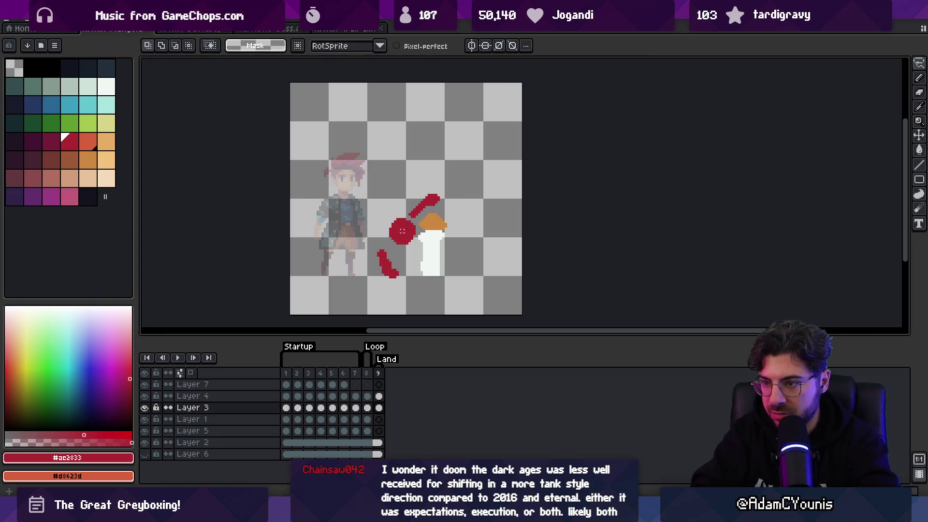
{"action": "left_click", "coordinate": [51, 141]}
{"action": "left_click", "coordinate": [379, 419]}
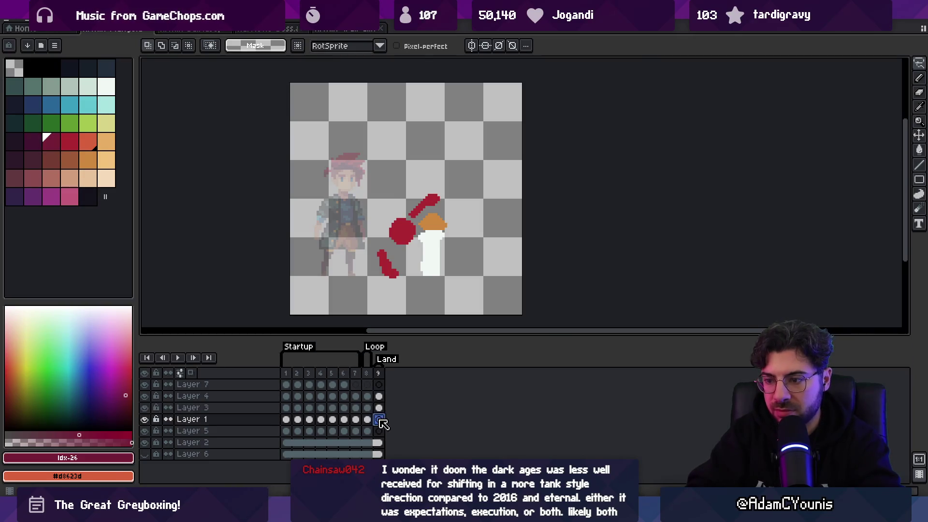
{"action": "key", "text": "ctrl+d"}
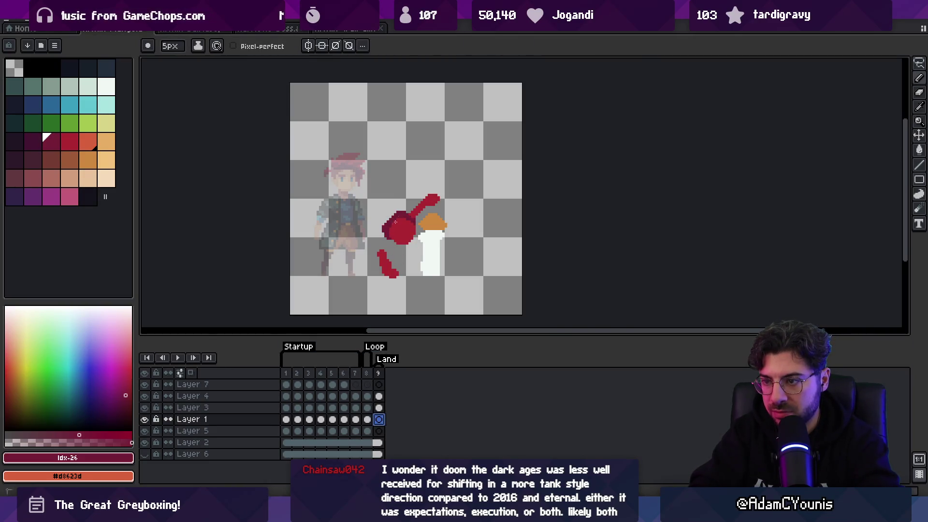
{"action": "mouse_move", "coordinate": [398, 230]}
{"action": "left_mouse_down"}
{"action": "mouse_move", "coordinate": [409, 238]}
{"action": "mouse_move", "coordinate": [395, 262]}
{"action": "mouse_move", "coordinate": [412, 267]}
{"action": "mouse_move", "coordinate": [419, 244]}
{"action": "left_mouse_up"}
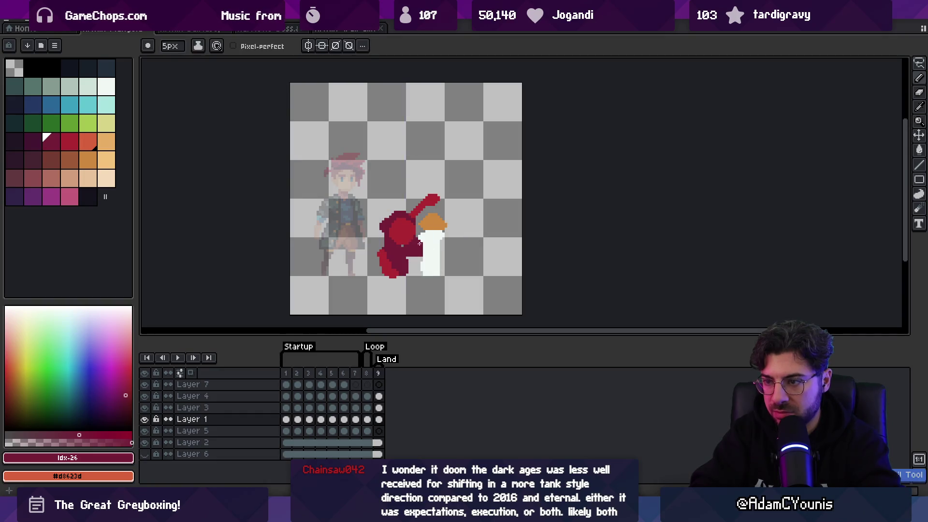
- With a 3px brush and sampled reds, extend the cloak down at its lower-left
{"action": "key", "text": "minus"}
{"action": "key", "text": "minus"}
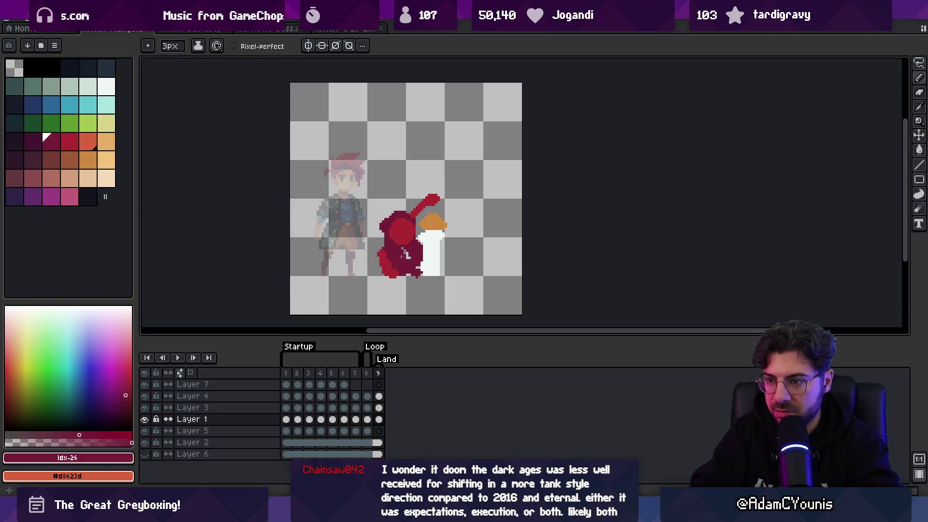
{"action": "left_click", "coordinate": [390, 267], "text": "alt"}
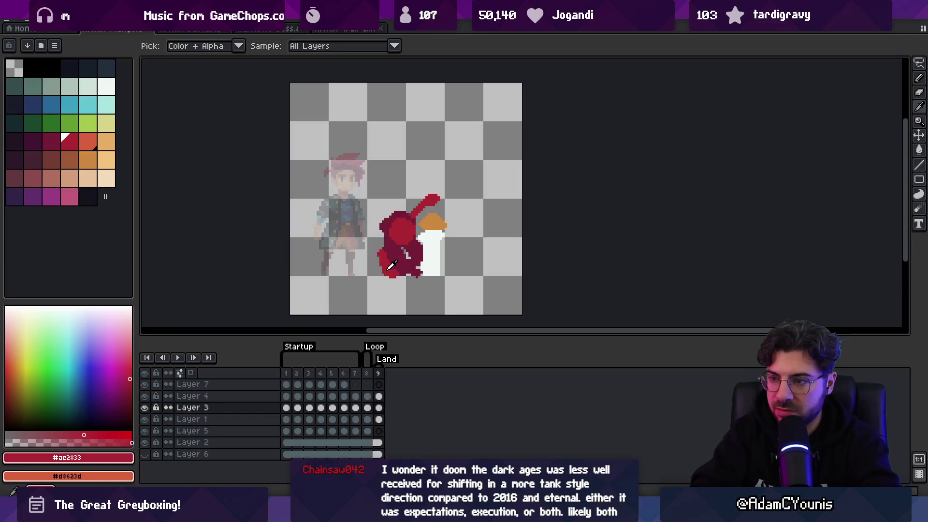
{"action": "left_click", "coordinate": [392, 257], "text": "alt"}
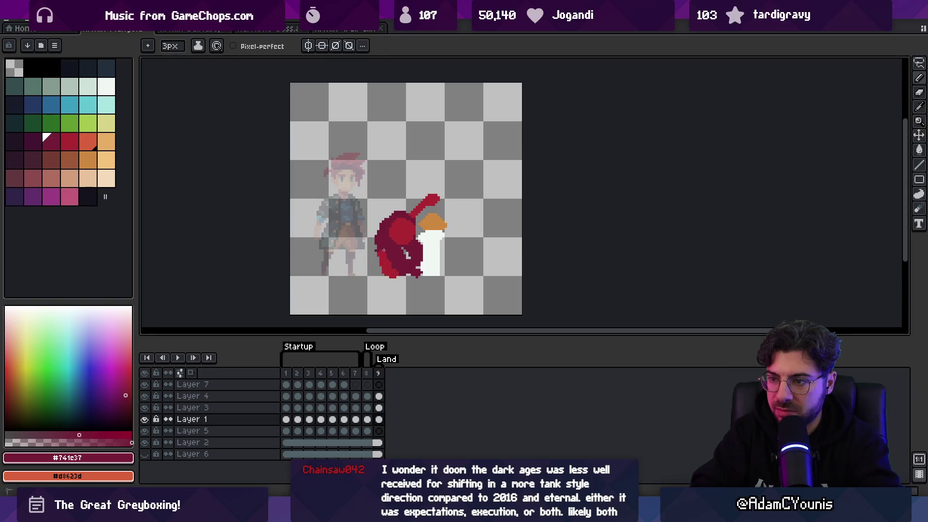
{"action": "left_click", "coordinate": [387, 265], "text": "alt"}
{"action": "key", "text": "w"}
{"action": "left_click", "coordinate": [383, 264]}
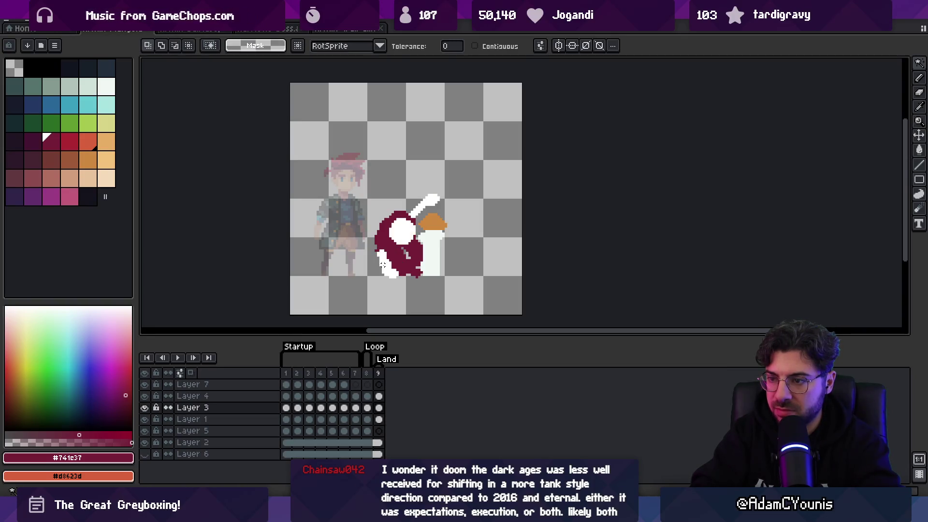
{"action": "key", "text": "b"}
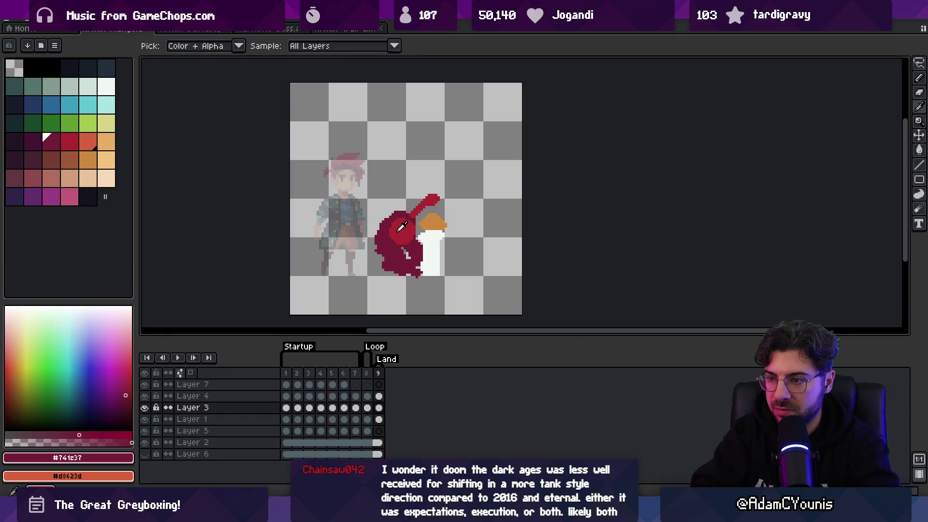
{"action": "left_click", "coordinate": [401, 227], "text": "alt"}
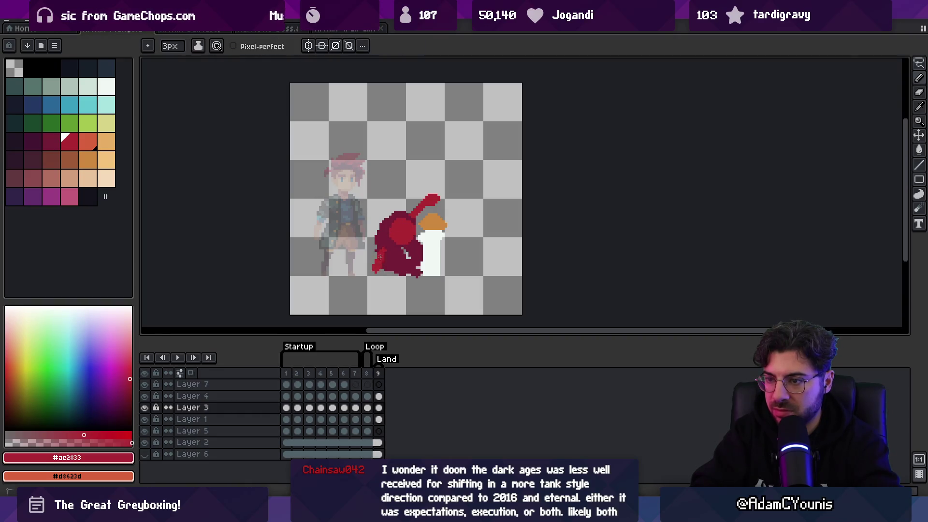
{"action": "left_click_drag", "start_coordinate": [386, 265], "coordinate": [382, 272]}
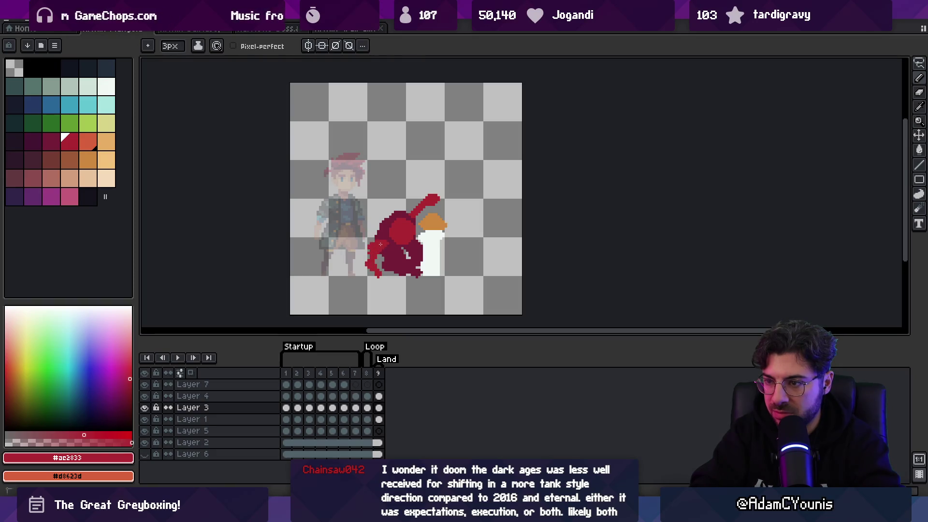
- On Layer 1, erase part of the maroon figure's lower body
{"action": "key", "text": "e"}
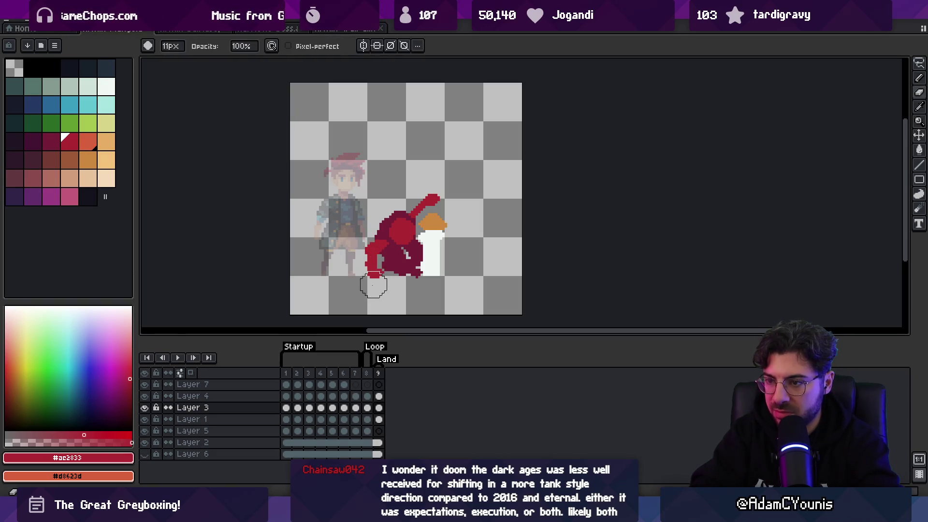
{"action": "key", "text": "m"}
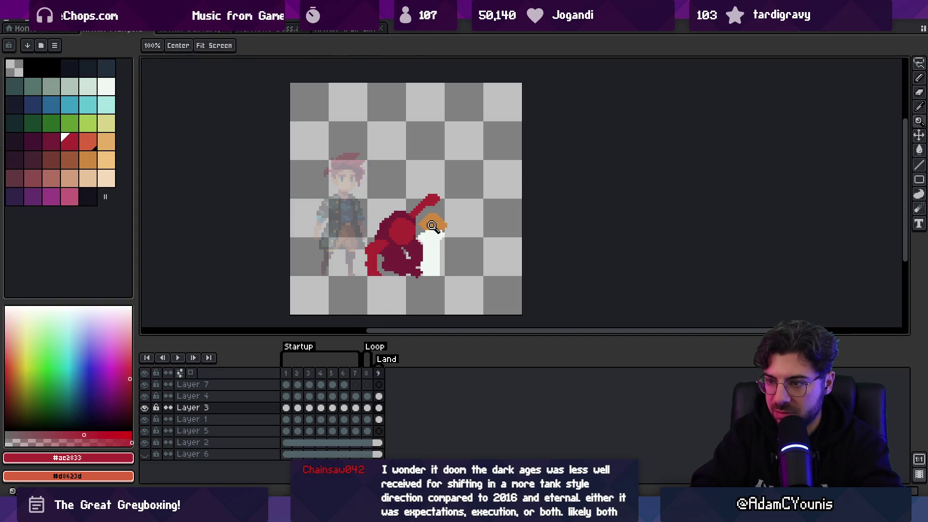
{"action": "scroll", "coordinate": [426, 242], "scroll_direction": "down", "scroll_amount": 2}
{"action": "scroll", "coordinate": [416, 247], "scroll_direction": "up", "scroll_amount": 3}
{"action": "left_click", "coordinate": [410, 252]}
{"action": "left_click", "coordinate": [397, 255], "text": "alt"}
{"action": "key", "text": "b"}
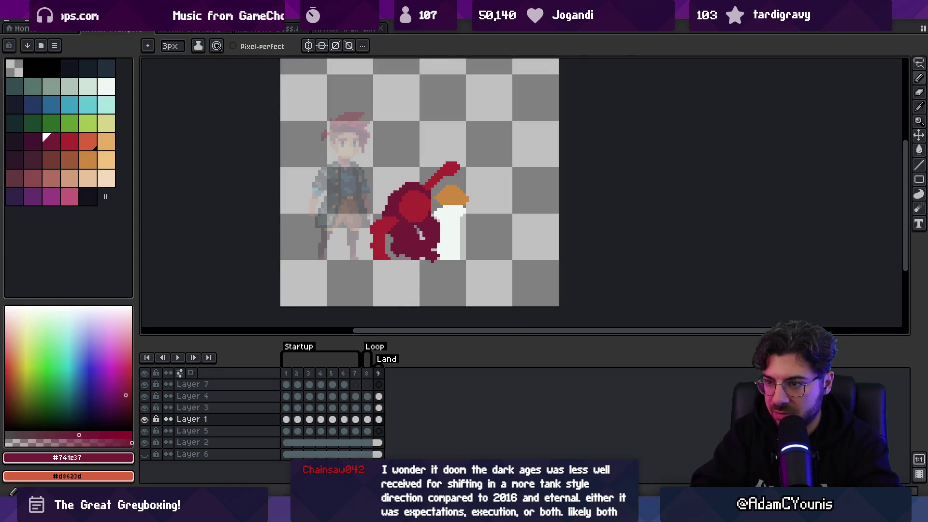
{"action": "key", "text": "e"}
{"action": "mouse_move", "coordinate": [418, 242]}
{"action": "left_mouse_down"}
{"action": "mouse_move", "coordinate": [387, 254]}
{"action": "mouse_move", "coordinate": [431, 244]}
{"action": "mouse_move", "coordinate": [420, 244]}
{"action": "left_mouse_up"}
- Fill the gap between the figure and the white sword with maroon
{"action": "key", "text": "m"}
{"action": "key", "text": "b"}
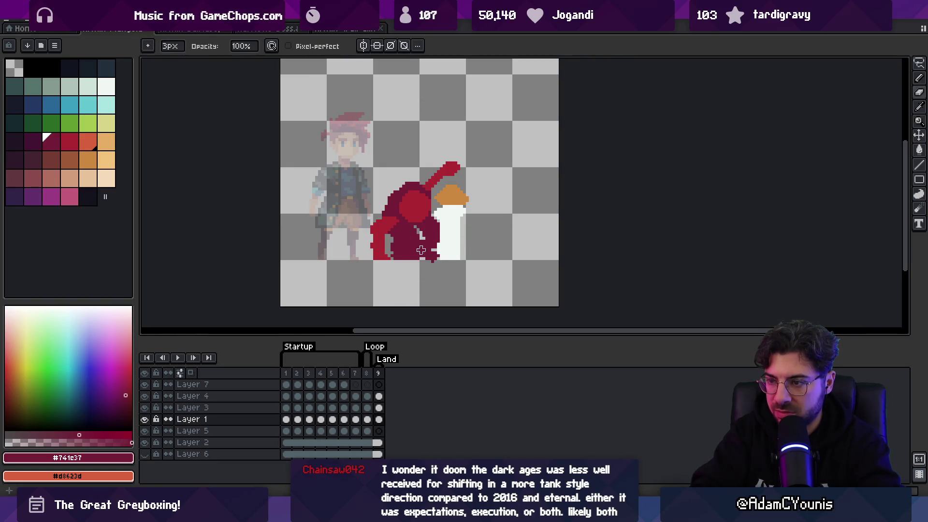
{"action": "key", "text": "e"}
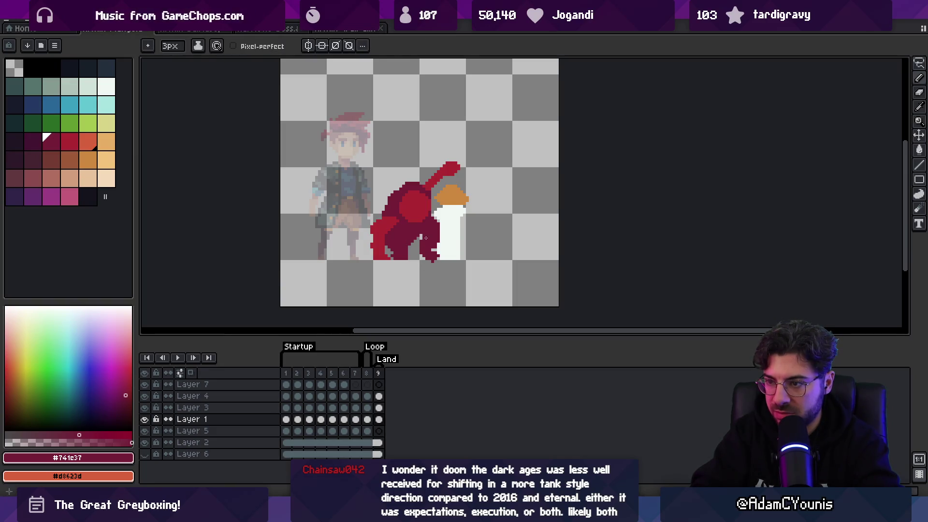
{"action": "key", "text": "b"}
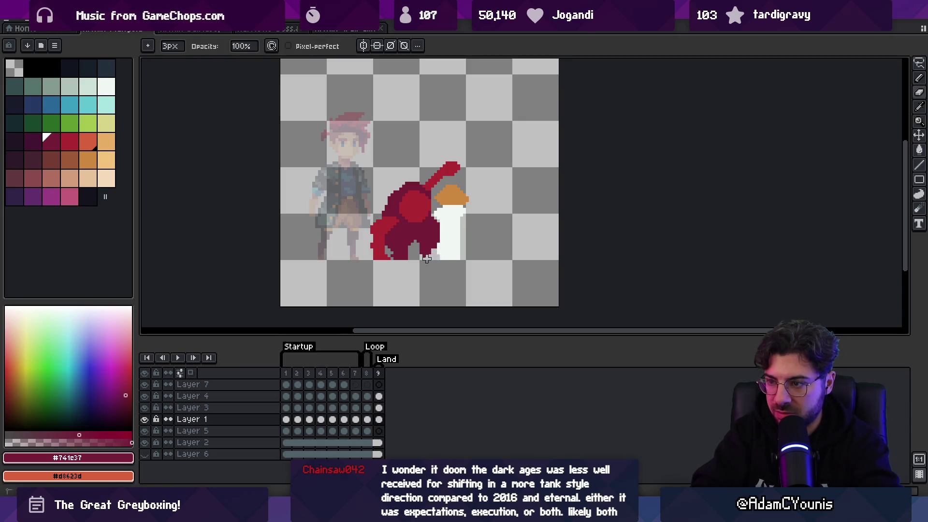
{"action": "key", "text": "e"}
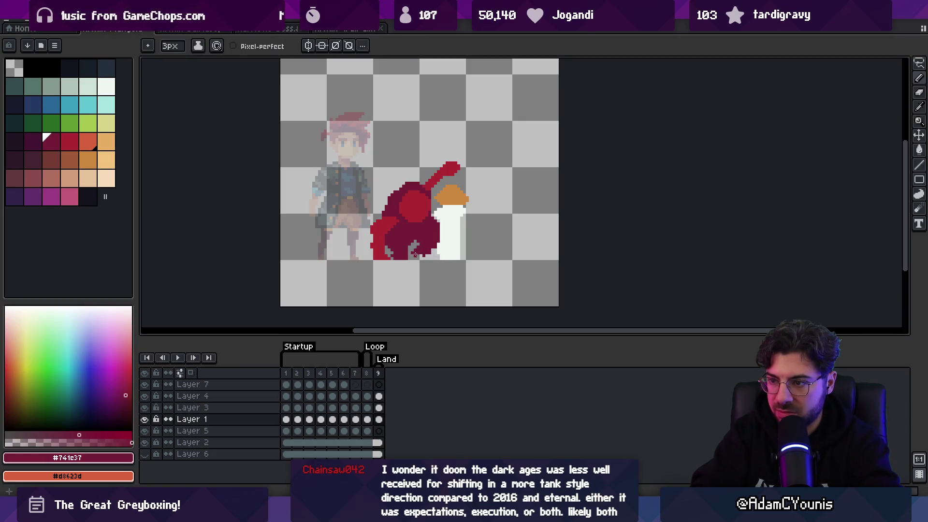
{"action": "key", "text": "b"}
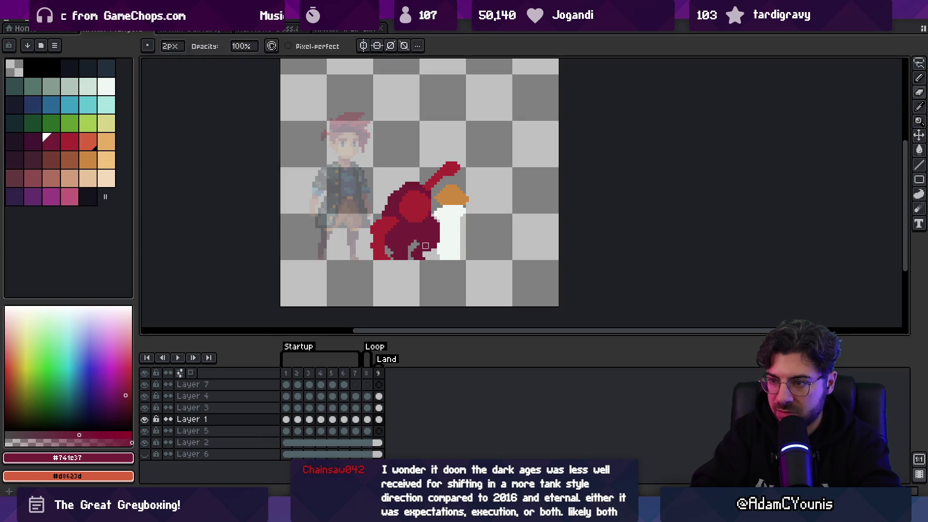
{"action": "left_click", "coordinate": [436, 251]}
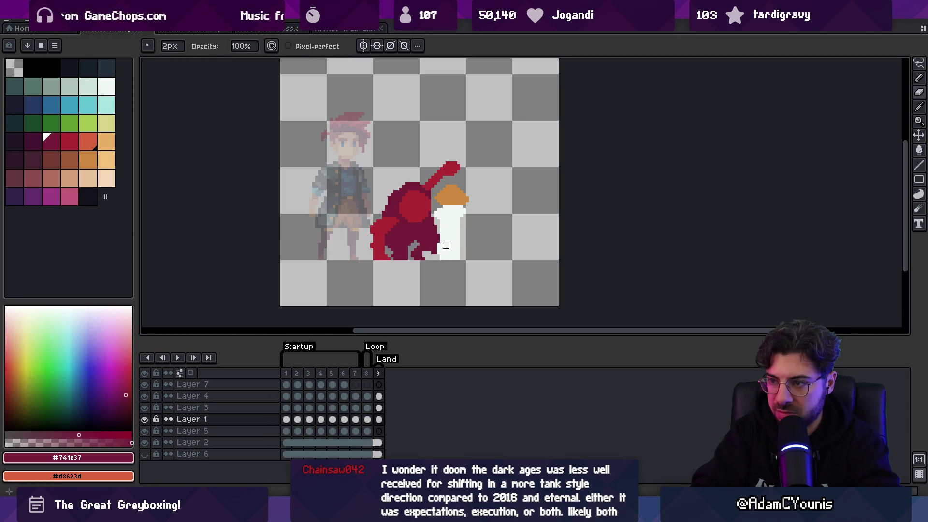
- Shift the bright red crest on Layer 3 down and left, then tidy its edges
{"action": "left_click", "coordinate": [434, 191], "text": "alt"}
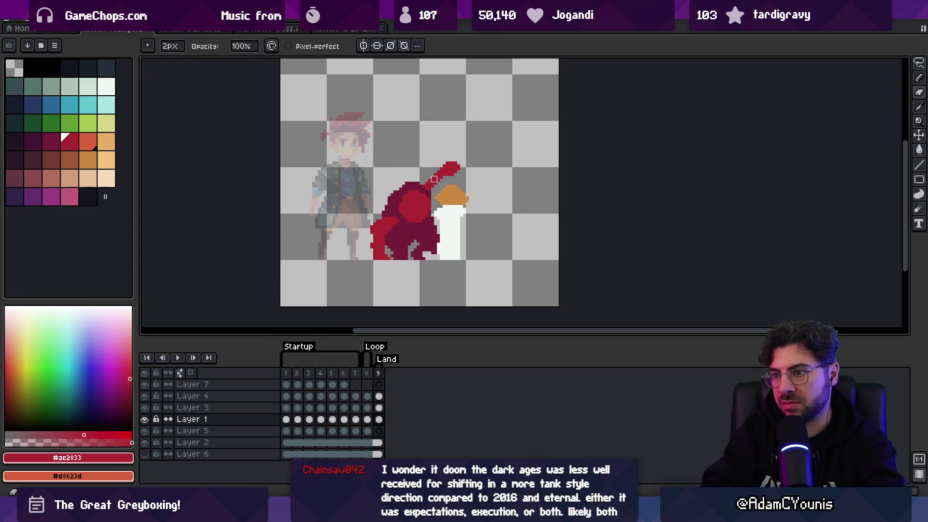
{"action": "key", "text": "e"}
{"action": "key", "text": "b"}
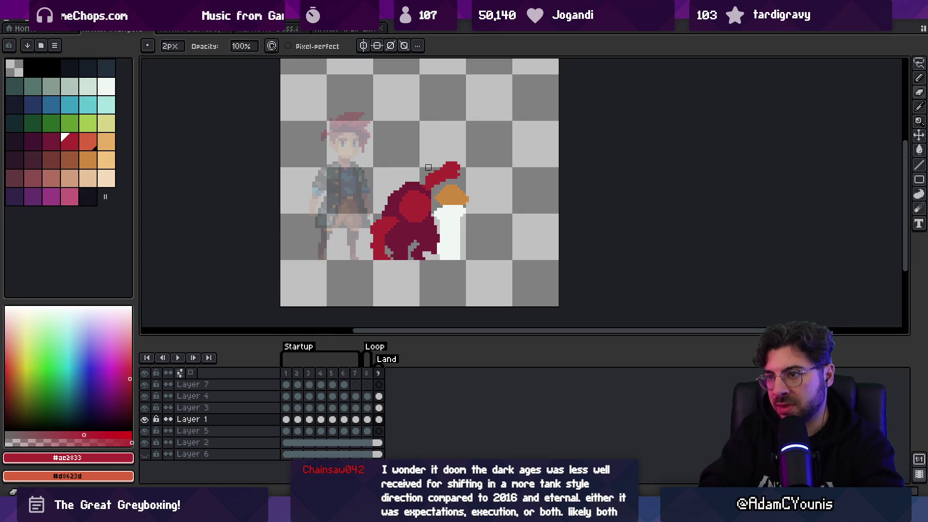
{"action": "left_click", "coordinate": [466, 165], "text": "ctrl"}
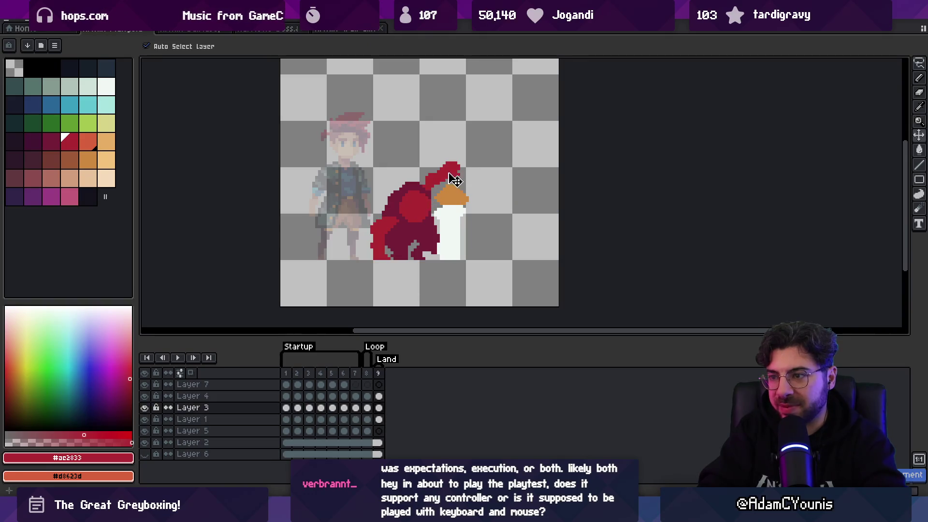
{"action": "left_click_drag", "start_coordinate": [466, 165], "coordinate": [461, 172]}
{"action": "left_click", "coordinate": [426, 176], "text": "ctrl"}
{"action": "key", "text": "b"}
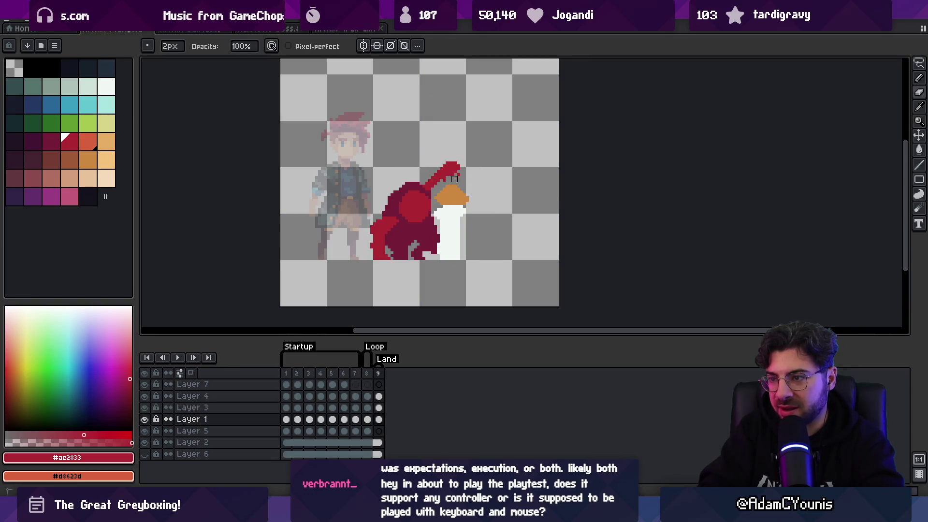
{"action": "left_click", "coordinate": [445, 176], "text": "ctrl"}
{"action": "key", "text": "e"}
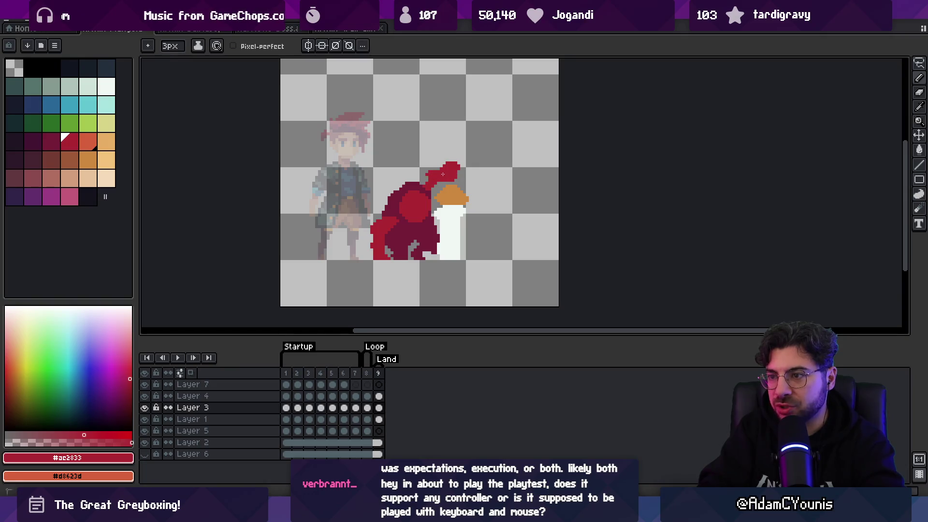
{"action": "key", "text": "b"}
{"action": "key", "text": "e"}
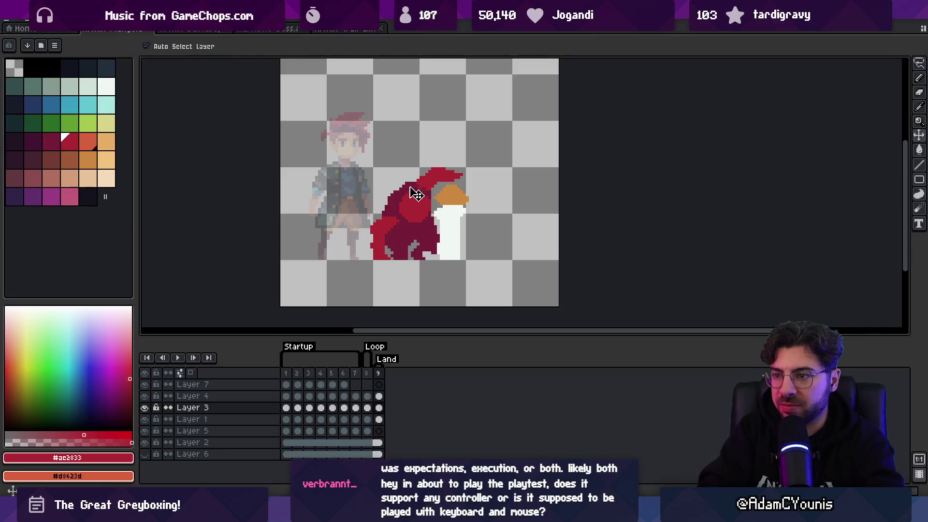
- Touch up the maroon cloak edges, alternating between Layer 1 and Layer 3
{"action": "left_click", "coordinate": [432, 199], "text": "ctrl"}
{"action": "key", "text": "b"}
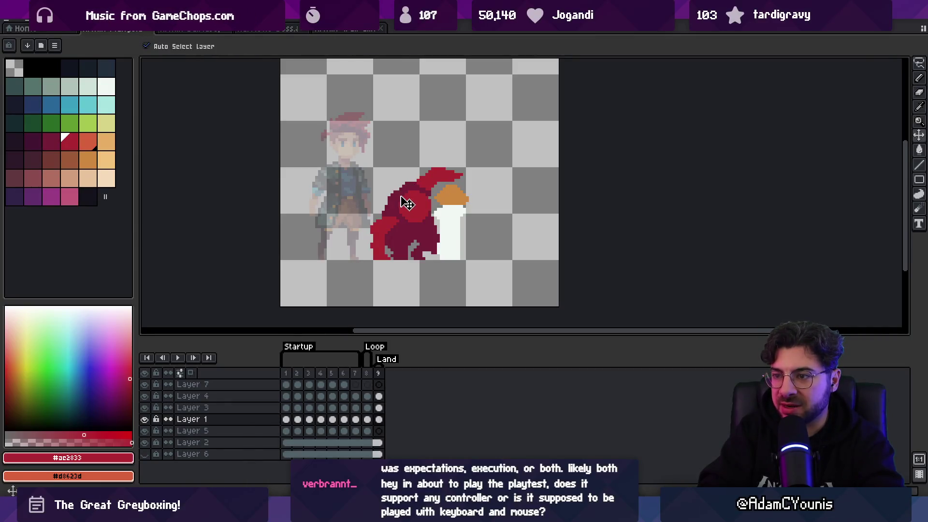
{"action": "left_click", "coordinate": [403, 187], "text": "alt"}
{"action": "key", "text": "e"}
{"action": "left_click", "coordinate": [394, 223], "text": "ctrl"}
{"action": "key", "text": "b"}
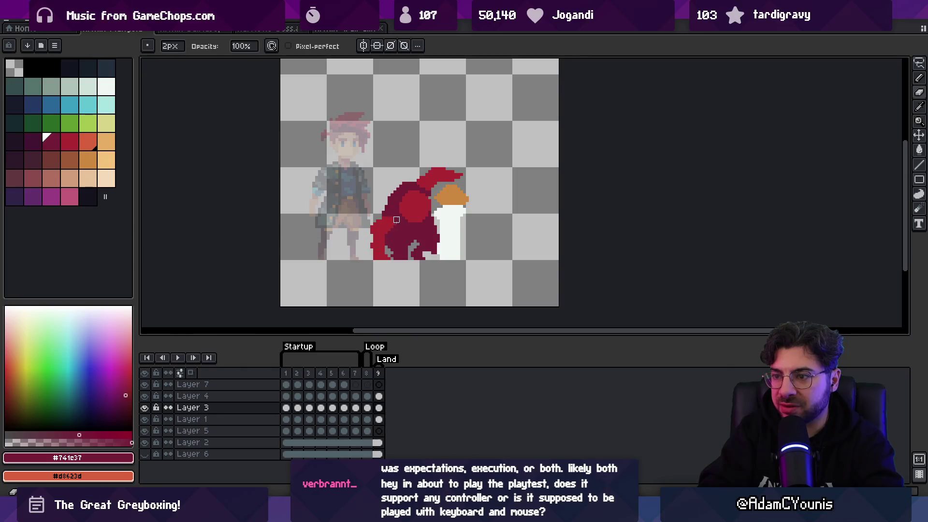
{"action": "left_click", "coordinate": [438, 220], "text": "ctrl"}
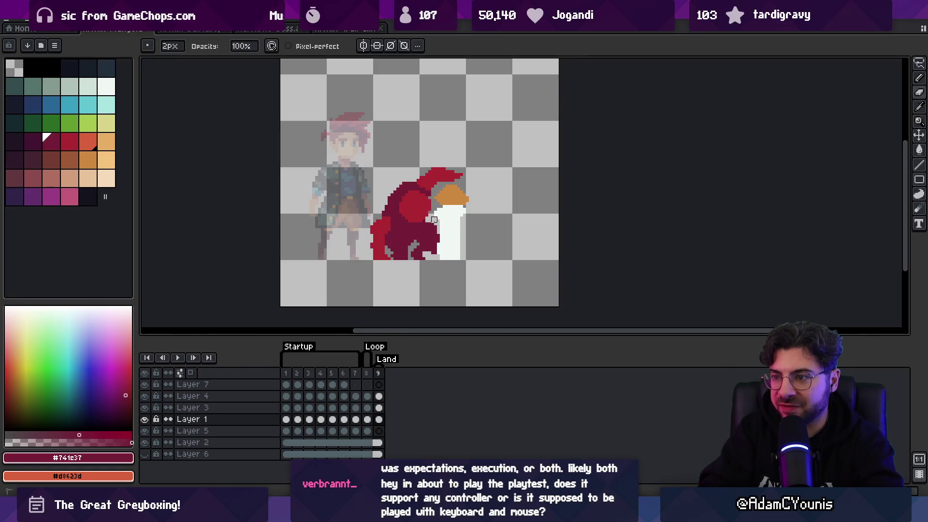
{"action": "left_click", "coordinate": [431, 178], "text": "ctrl"}
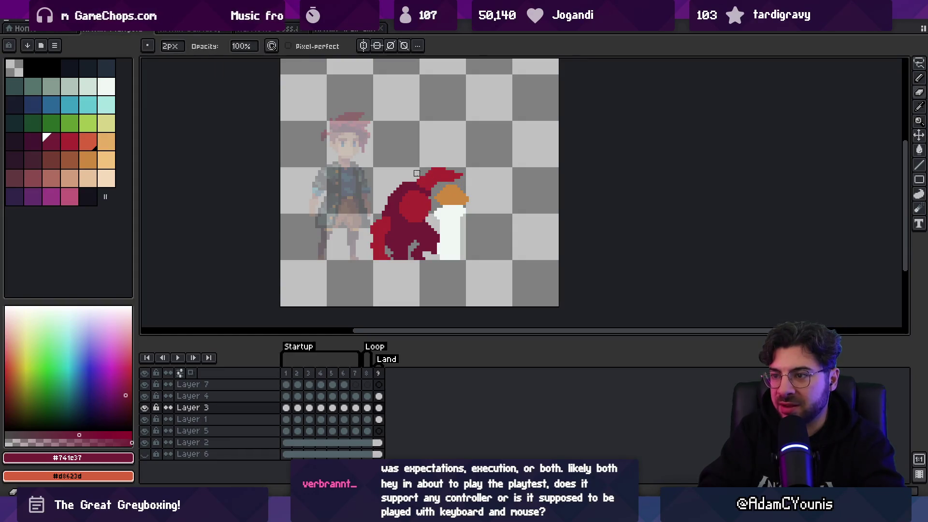
- Add bright red highlights over the maroon hood with a 2px brush
{"action": "left_click", "coordinate": [453, 172], "text": "alt"}
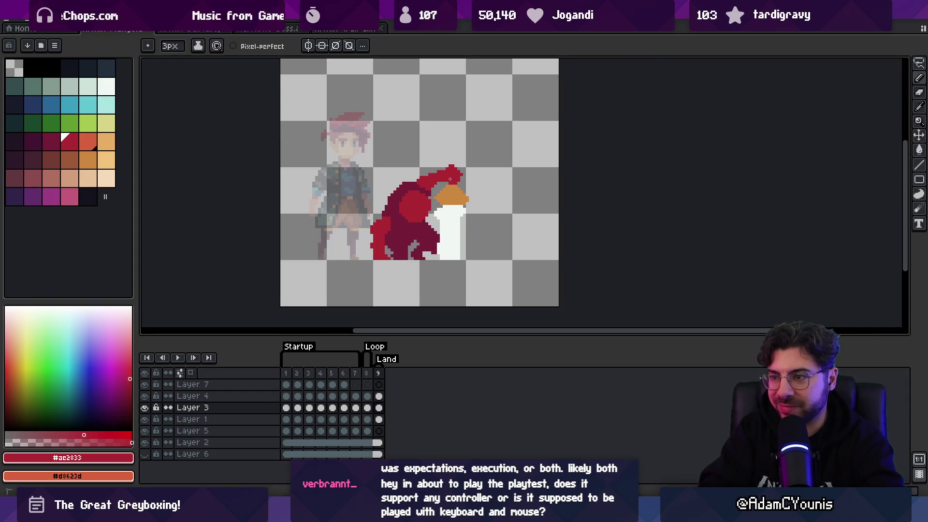
{"action": "key", "text": "b"}
{"action": "left_click", "coordinate": [439, 182], "text": "alt"}
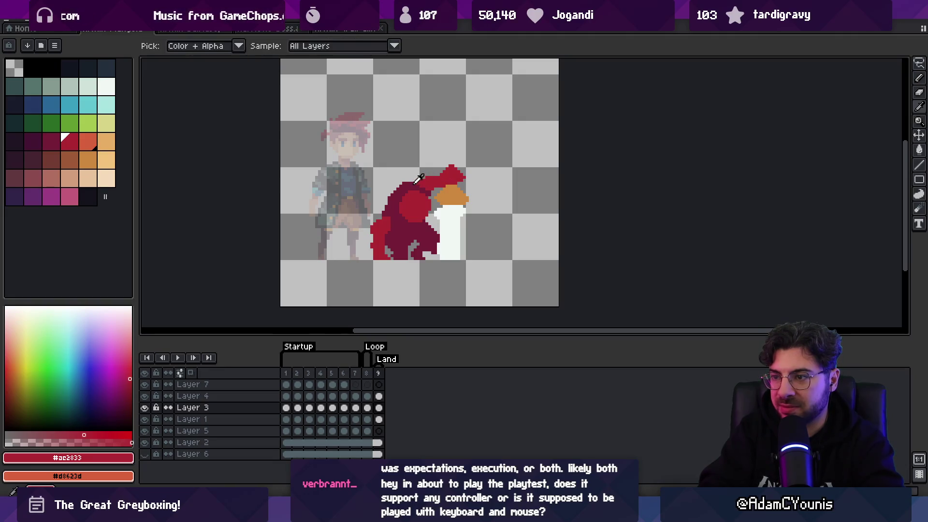
{"action": "left_click", "coordinate": [451, 176], "text": "alt"}
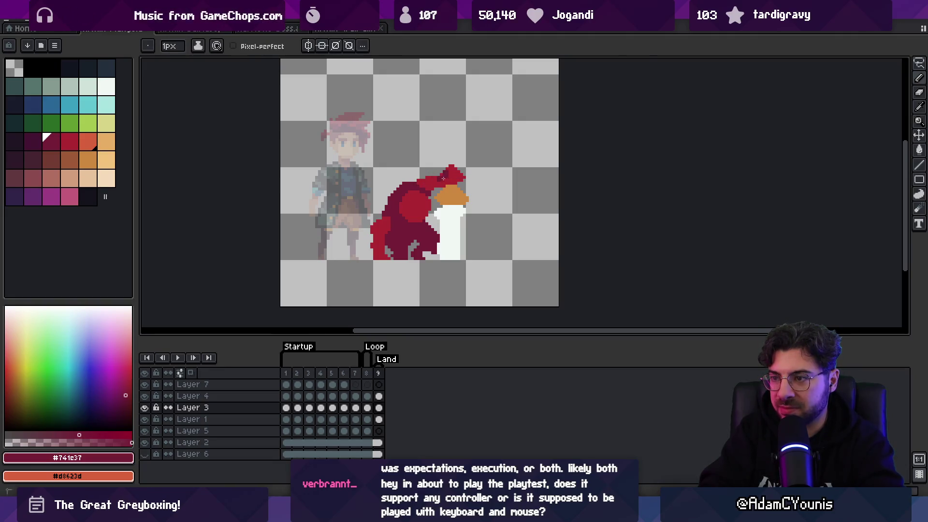
{"action": "left_click", "coordinate": [435, 179], "text": "alt"}
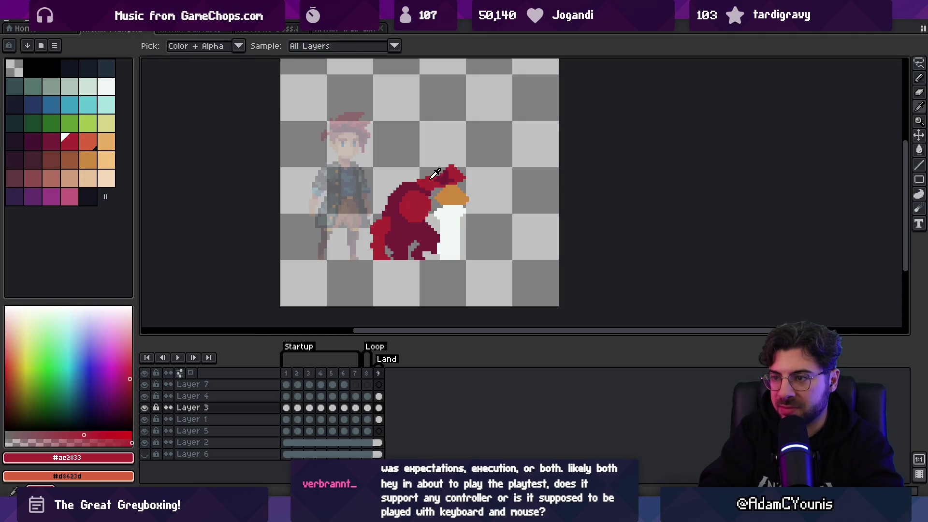
{"action": "key", "text": "e"}
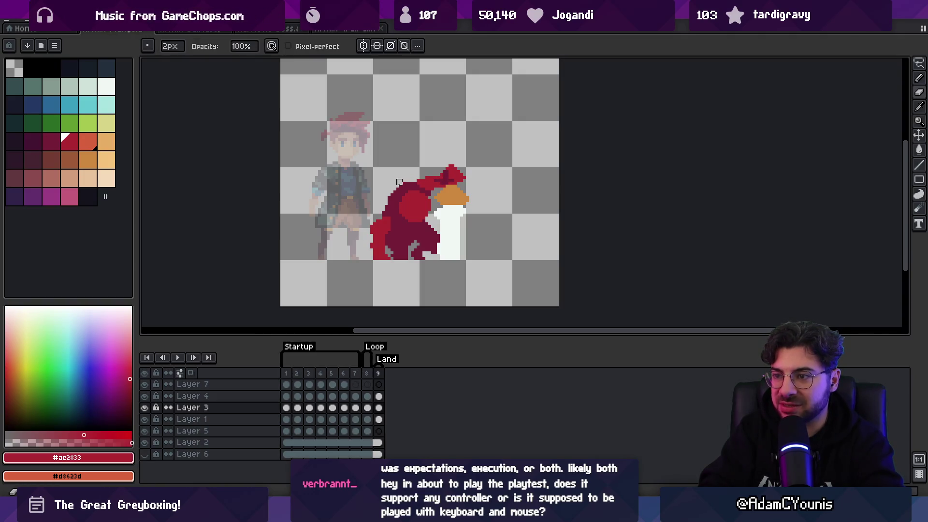
{"action": "left_click", "coordinate": [390, 191], "text": "ctrl"}
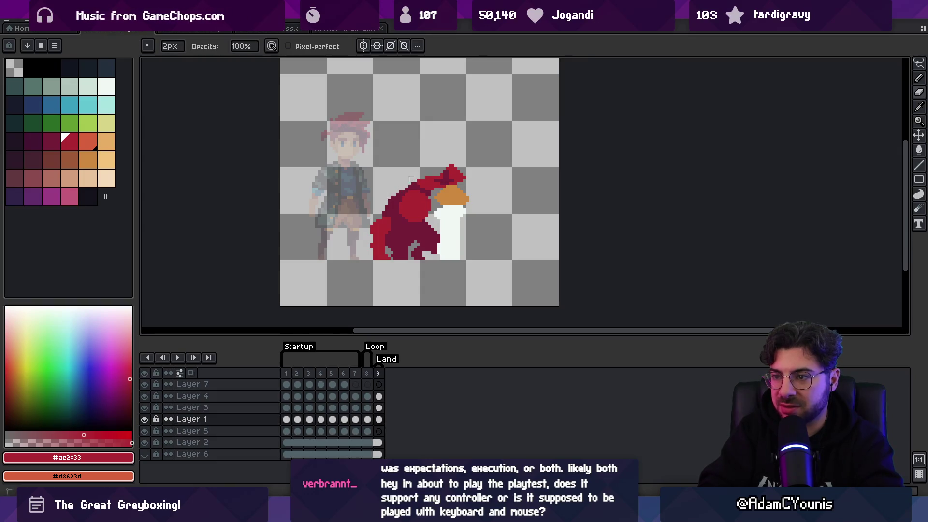
{"action": "scroll", "coordinate": [397, 189], "scroll_direction": "down", "scroll_amount": 1}
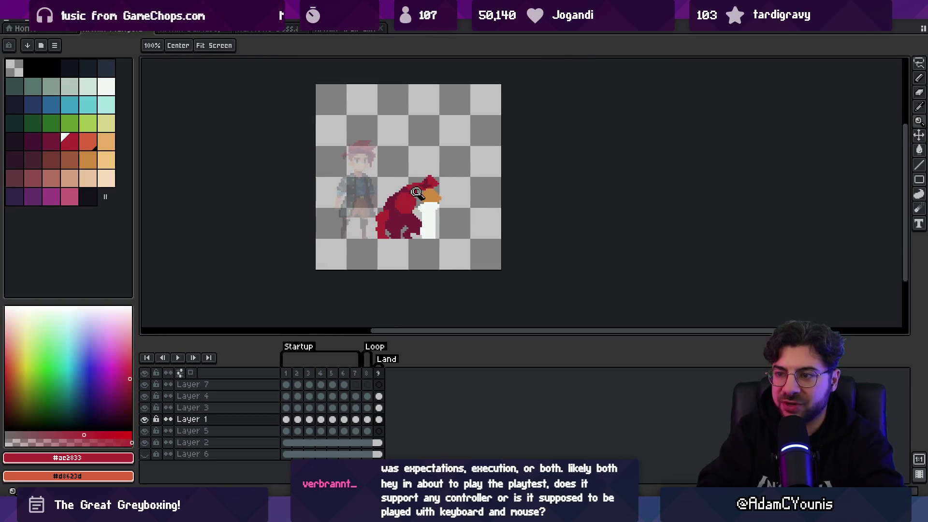
- On Layer 3, paint red onto the figure's arm and erase stray pixels along its top
{"action": "scroll", "coordinate": [448, 160], "scroll_direction": "up", "scroll_amount": 2}
{"action": "left_click", "coordinate": [411, 170], "text": "ctrl"}
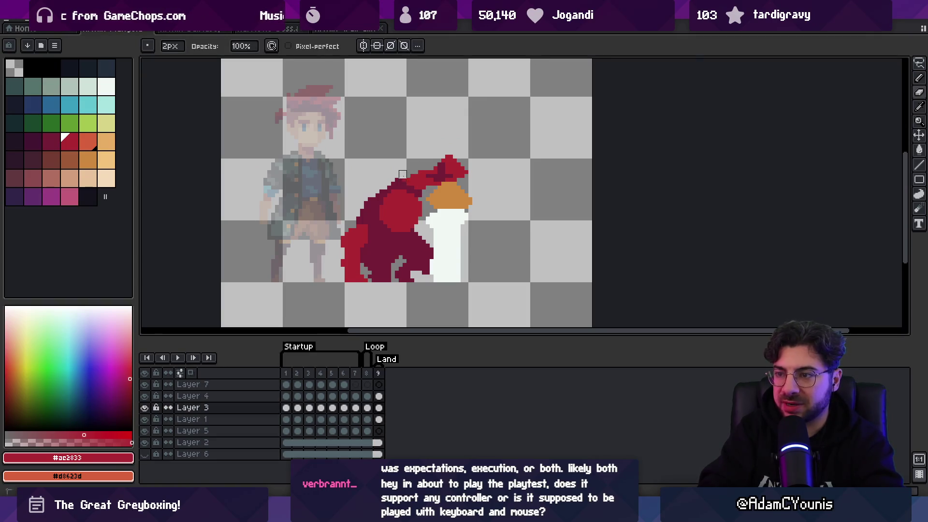
{"action": "left_click", "coordinate": [411, 174], "text": "ctrl"}
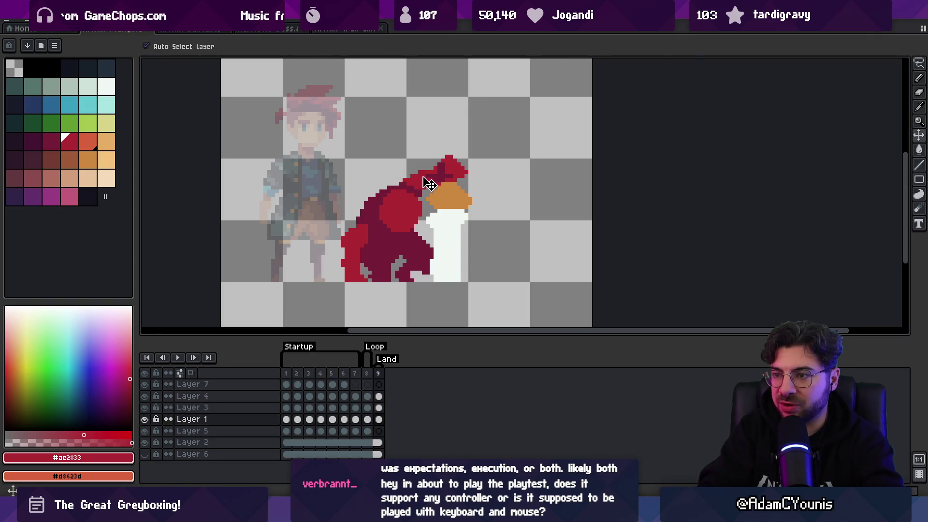
{"action": "left_click", "coordinate": [418, 170], "text": "ctrl"}
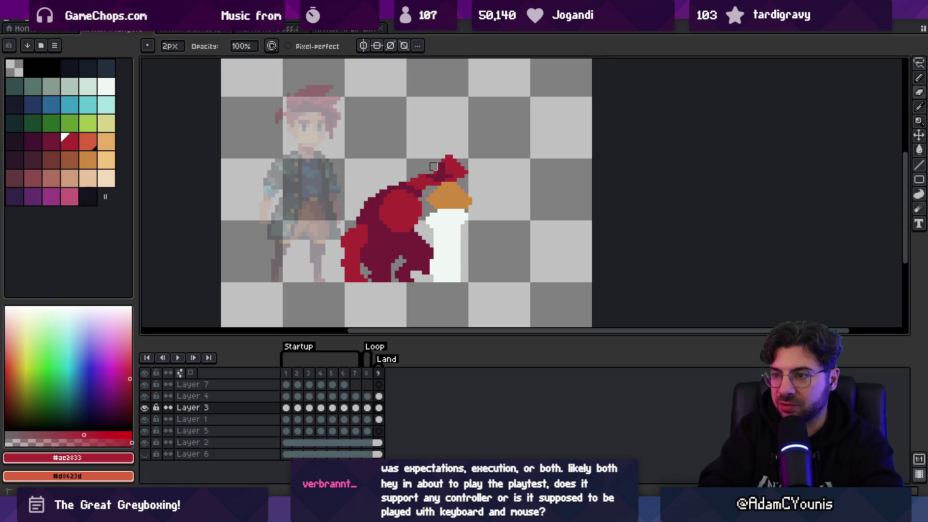
{"action": "scroll", "coordinate": [437, 170], "scroll_direction": "down", "scroll_amount": 1}
{"action": "scroll", "coordinate": [413, 184], "scroll_direction": "up", "scroll_amount": 3}
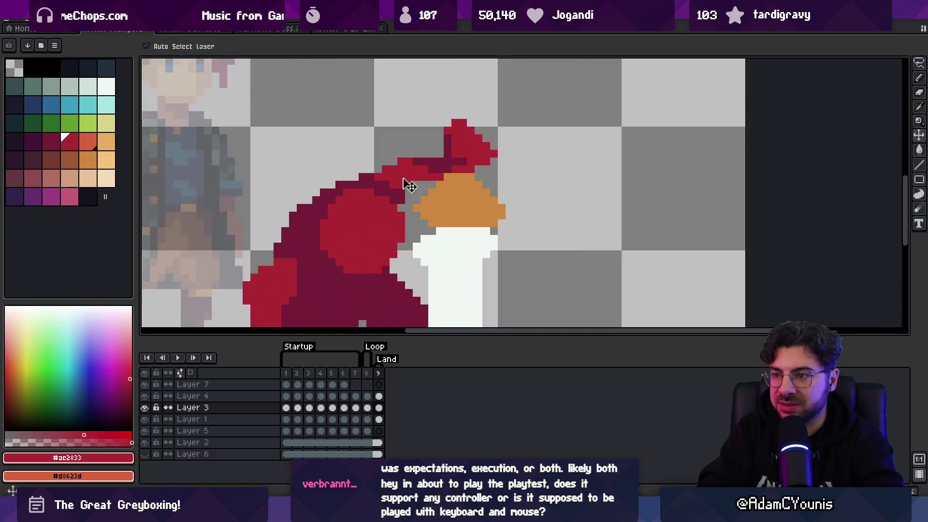
{"action": "left_click", "coordinate": [414, 191]}
{"action": "key", "text": "e"}
{"action": "left_click_drag", "start_coordinate": [406, 158], "coordinate": [420, 157]}
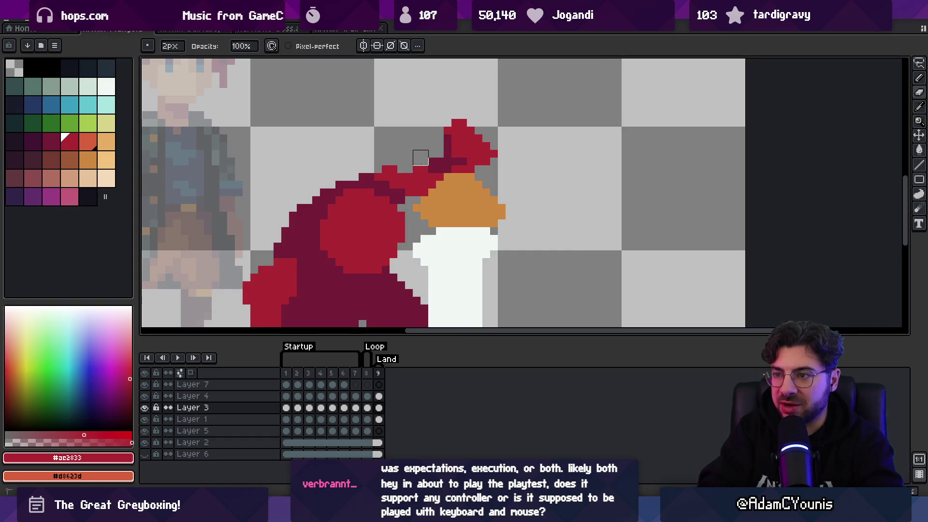
- Eyedrop the cloak's dark maroon #741c37 and bright red #ac2833
{"action": "key", "text": "e"}
{"action": "left_click", "coordinate": [394, 208]}
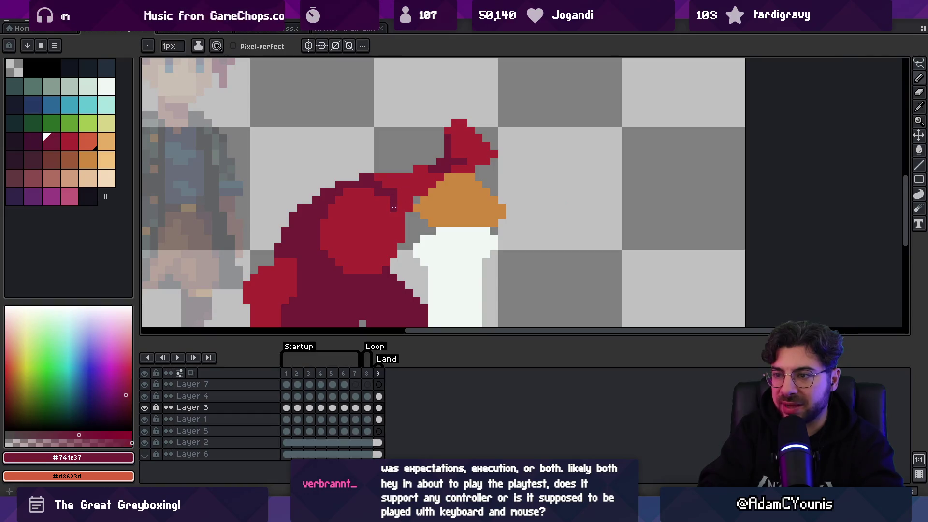
{"action": "scroll", "coordinate": [400, 227], "scroll_direction": "down", "scroll_amount": 5}
{"action": "scroll", "coordinate": [412, 196], "scroll_direction": "up", "scroll_amount": 5}
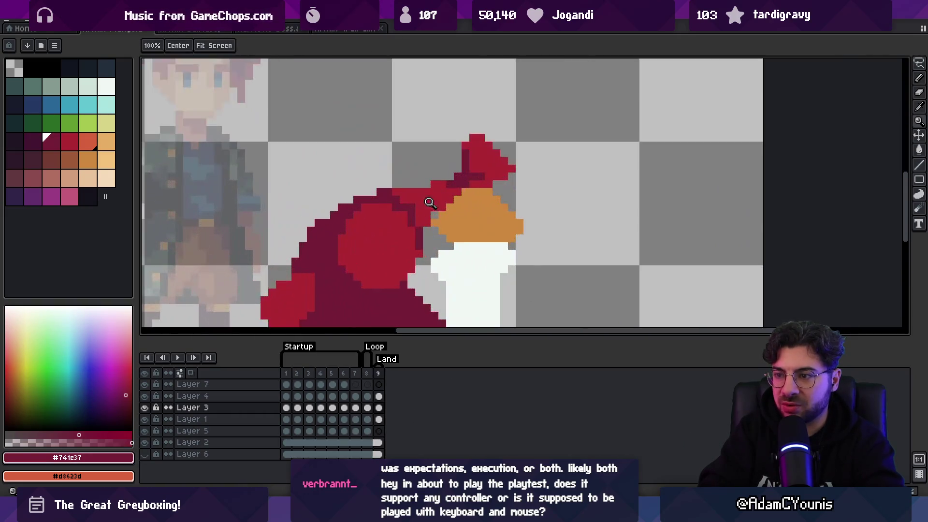
{"action": "left_click", "coordinate": [412, 196]}
- Shift the red figure's layer one pixel to the left
{"action": "key", "text": "v"}
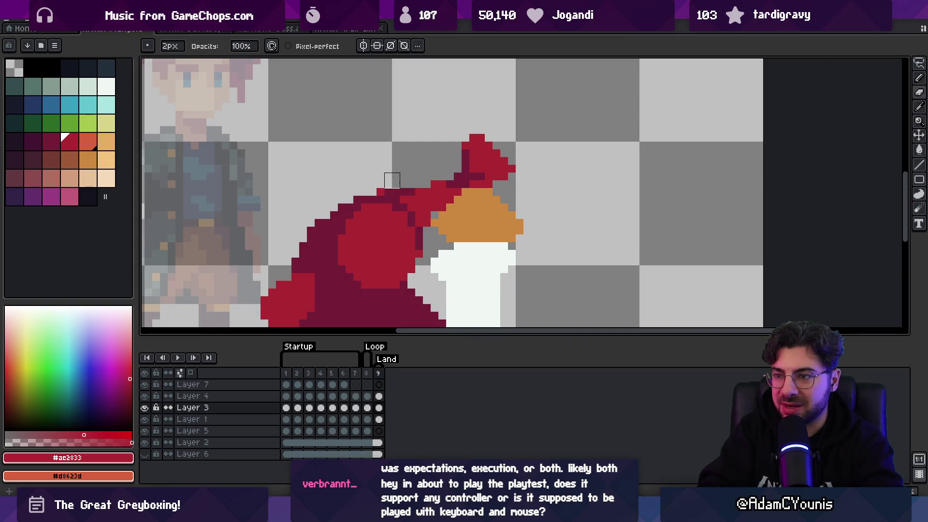
{"action": "key", "text": "z"}
{"action": "left_click", "coordinate": [395, 195]}
{"action": "key", "text": "z"}
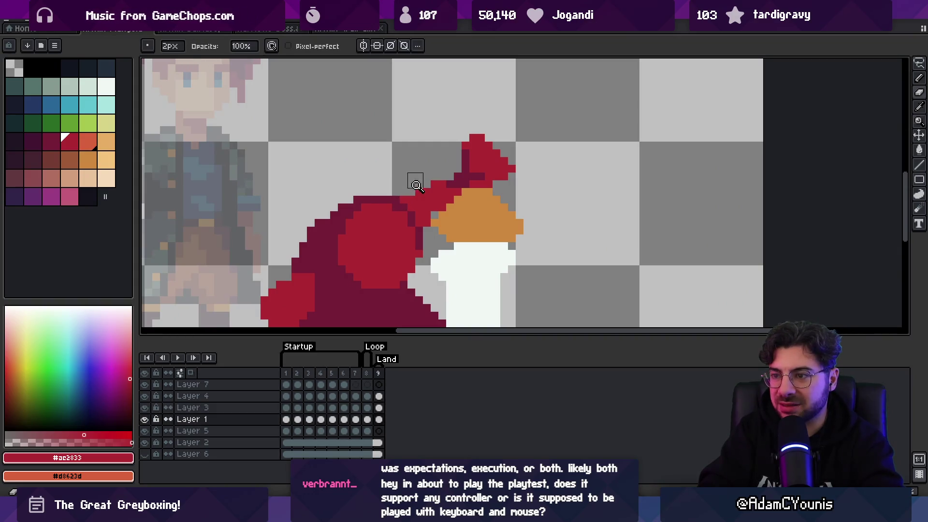
{"action": "scroll", "coordinate": [406, 166], "scroll_direction": "down", "scroll_amount": 5}
{"action": "scroll", "coordinate": [406, 167], "scroll_direction": "up", "scroll_amount": 5}
{"action": "key", "text": "v"}
{"action": "left_click", "coordinate": [441, 188]}
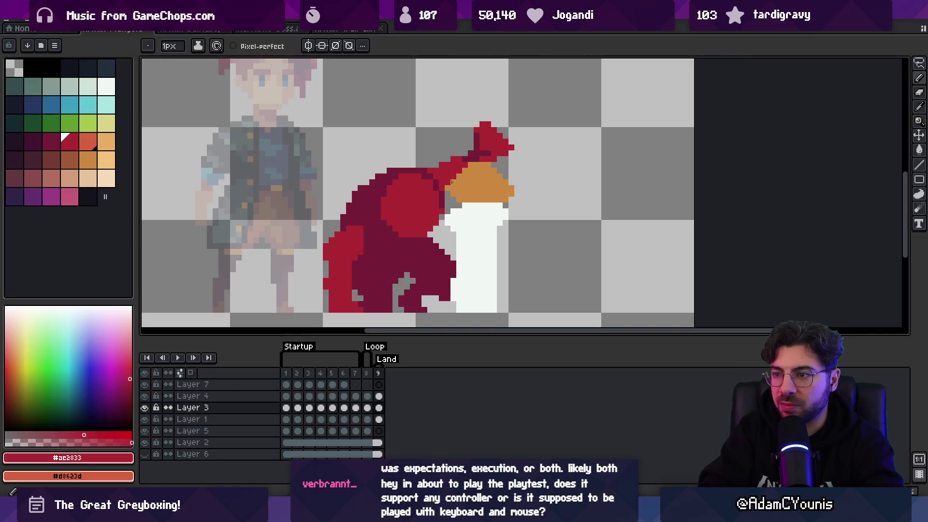
{"action": "left_click_drag", "start_coordinate": [471, 175], "coordinate": [465, 176]}
- Add a few red pixels to the head's right edge, then zoom out to the whole frame
{"action": "key", "text": "b"}
{"action": "left_click", "coordinate": [501, 159]}
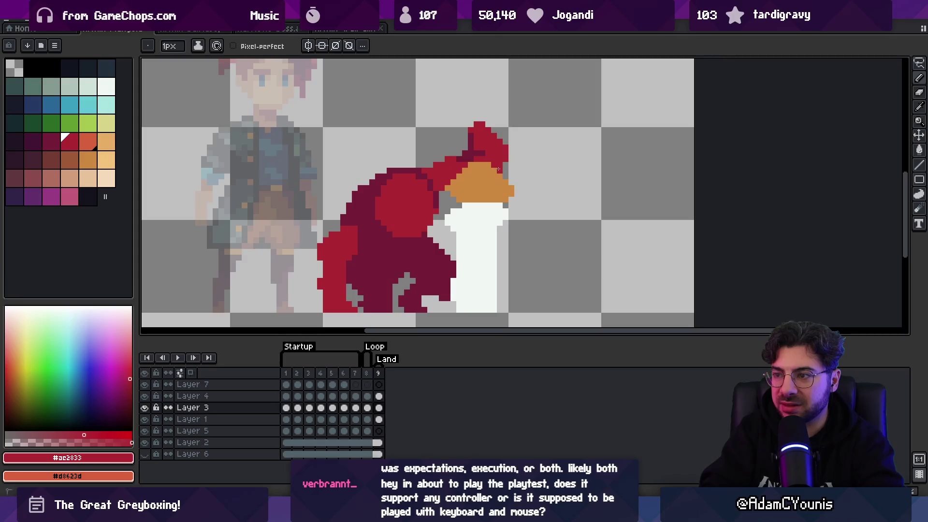
{"action": "key", "text": "e"}
{"action": "scroll", "coordinate": [499, 169], "scroll_direction": "down", "scroll_amount": 3}
{"action": "scroll", "coordinate": [430, 156], "scroll_direction": "up", "scroll_amount": 4}
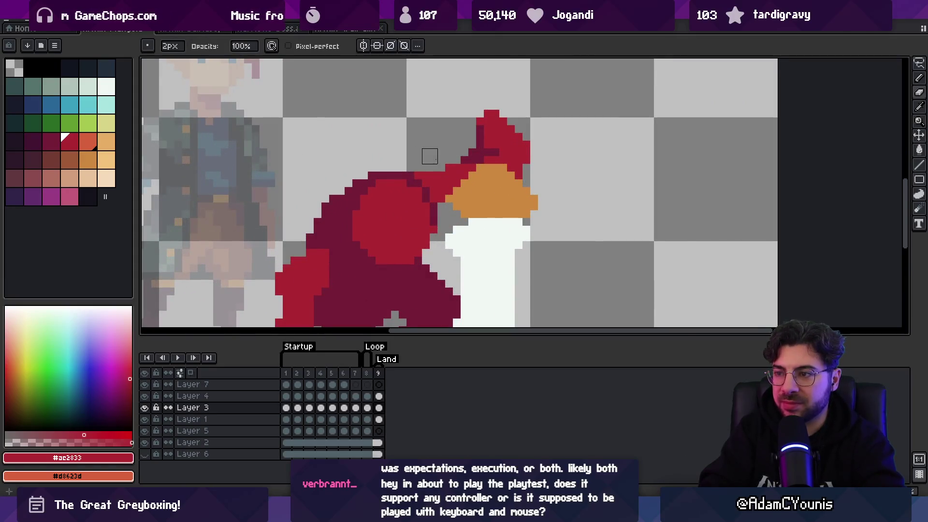
{"action": "key", "text": "z"}
{"action": "scroll", "coordinate": [457, 157], "scroll_direction": "down", "scroll_amount": 3}
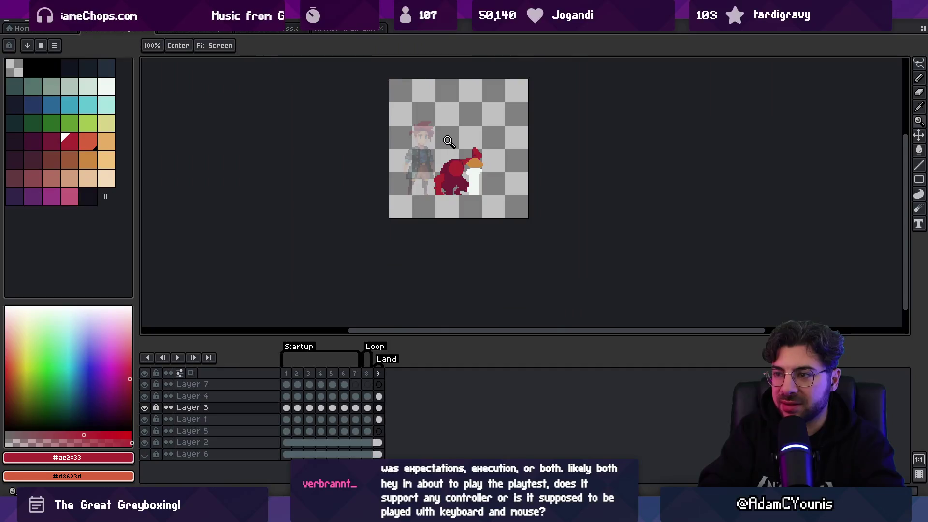
- Touch up the cloak's back with pencil and eraser, re-sampling bright red #ac2833
{"action": "scroll", "coordinate": [462, 159], "scroll_direction": "up", "scroll_amount": 3}
{"action": "key", "text": "e"}
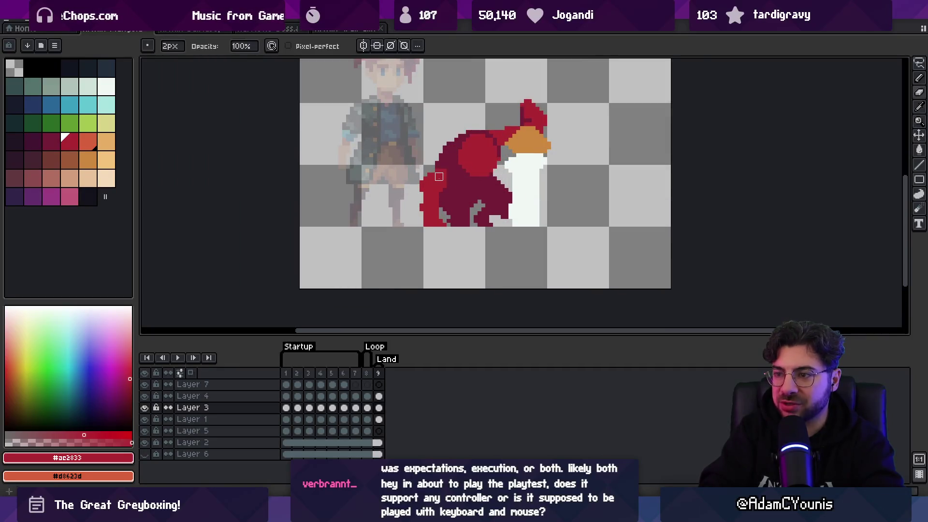
{"action": "key", "text": "b"}
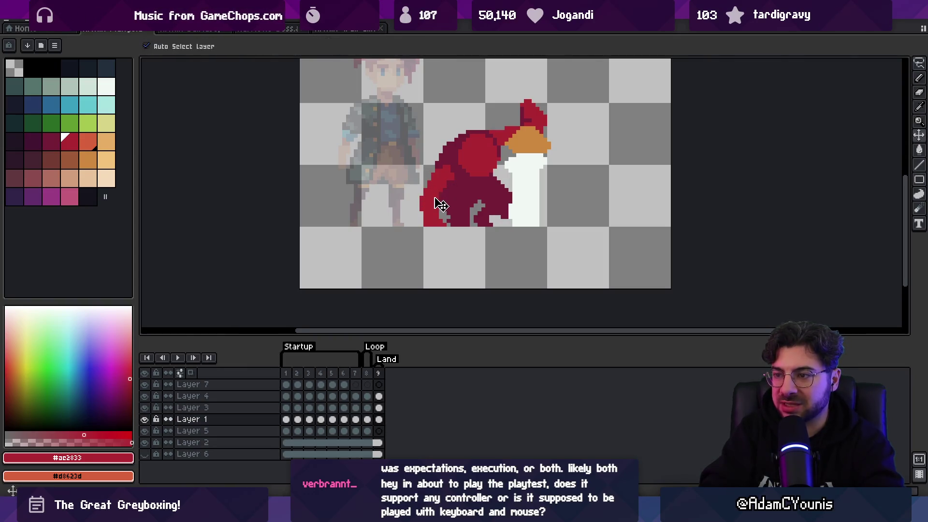
{"action": "key", "text": "e"}
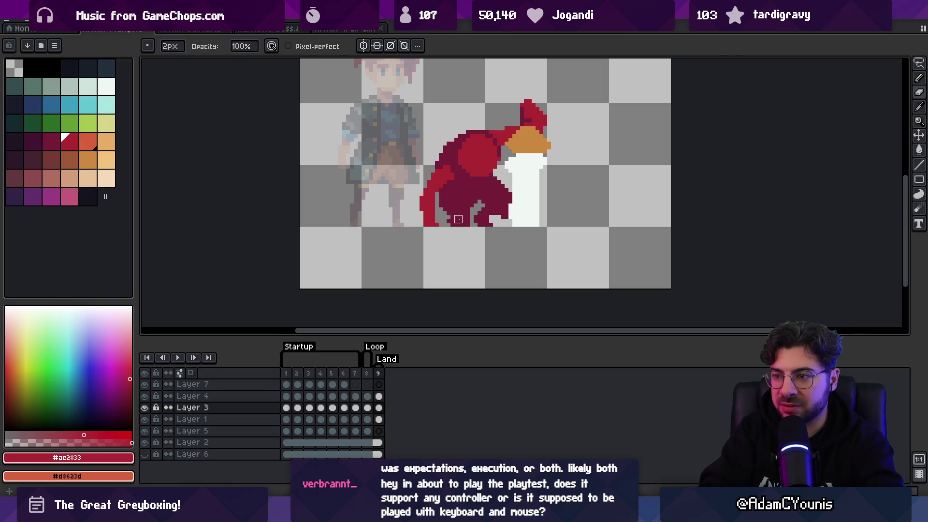
{"action": "left_click", "coordinate": [458, 219], "text": "alt"}
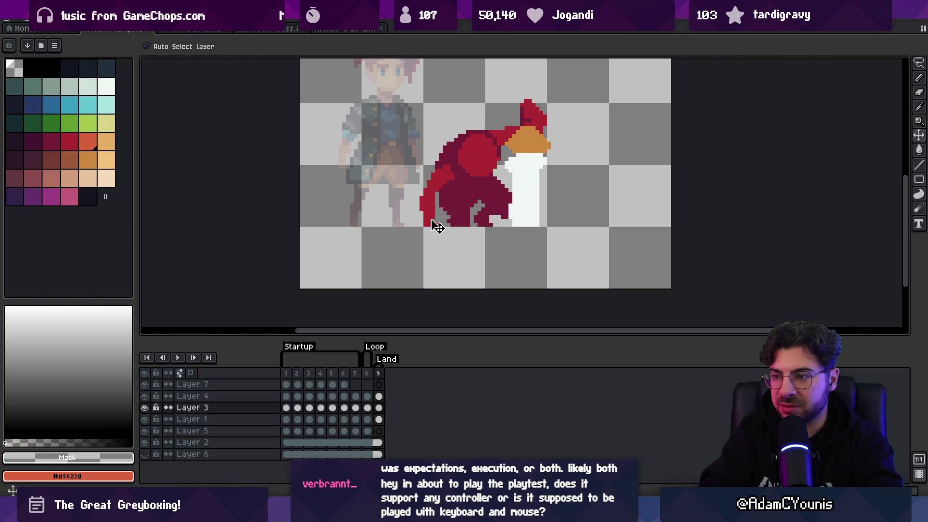
{"action": "left_click", "coordinate": [432, 216], "text": "alt"}
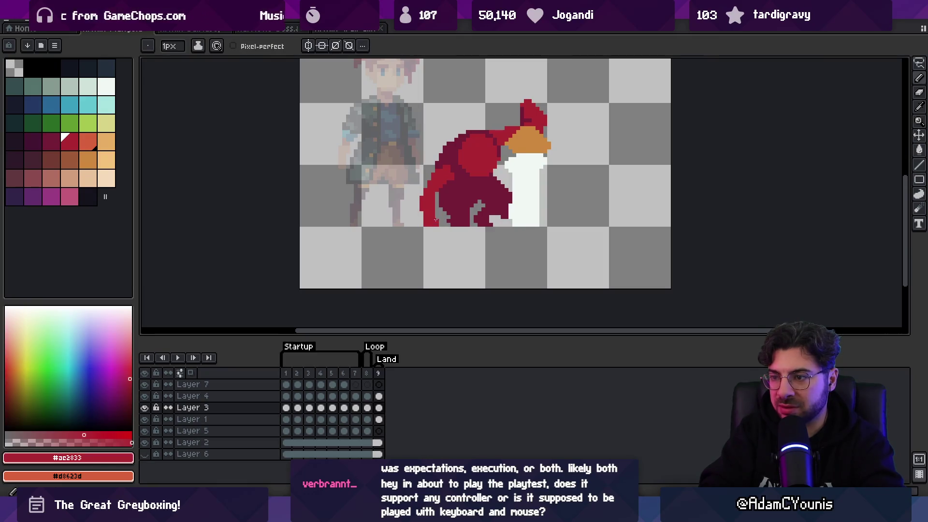
- Keep alternating pencil and eraser to clean the cloak's lower edge at the ground
{"action": "key", "text": "z"}
{"action": "scroll", "coordinate": [430, 196], "scroll_direction": "down", "scroll_amount": 2}
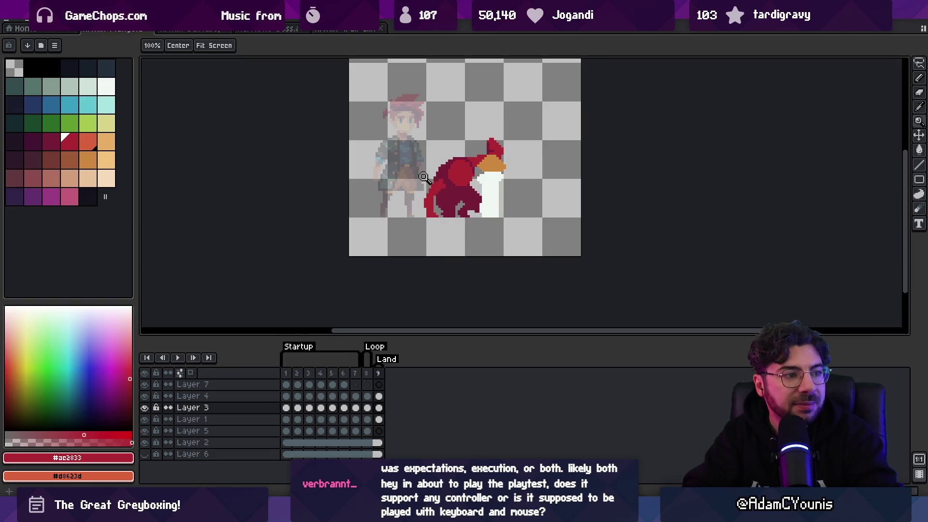
{"action": "scroll", "coordinate": [427, 205], "scroll_direction": "up", "scroll_amount": 2}
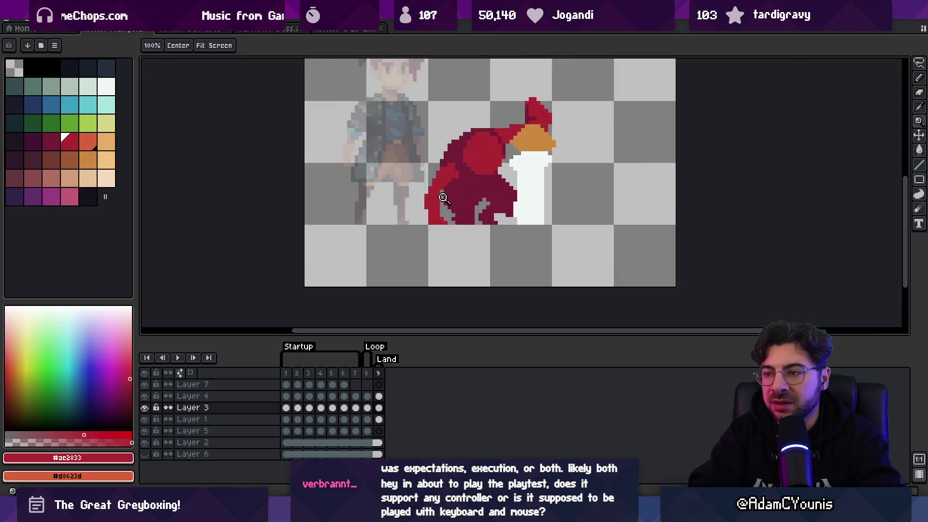
{"action": "key", "text": "v"}
{"action": "key", "text": "b"}
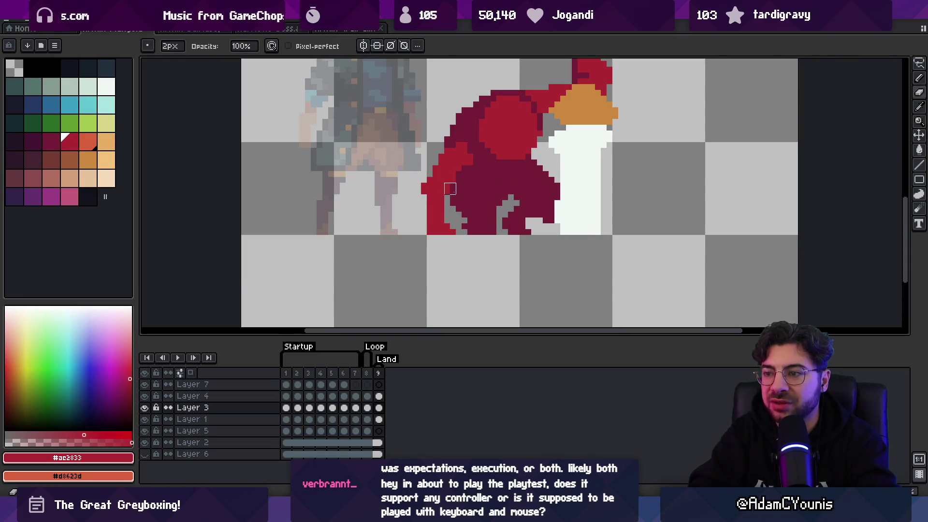
{"action": "key", "text": "e"}
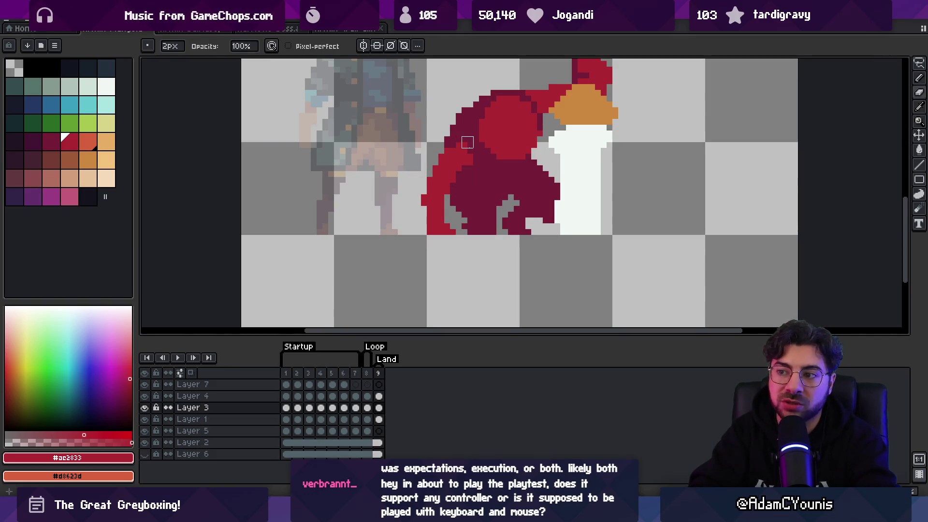
{"action": "key", "text": "b"}
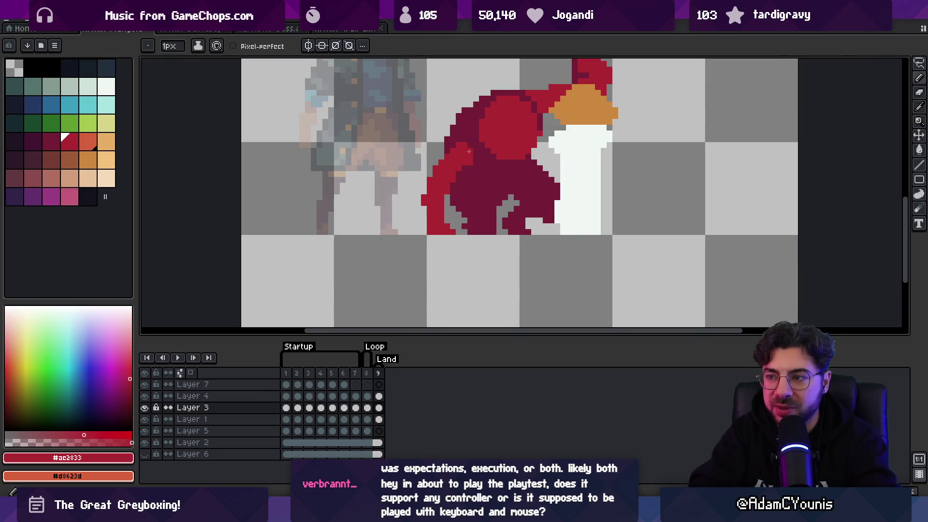
{"action": "key", "text": "z"}
{"action": "scroll", "coordinate": [457, 166], "scroll_direction": "down", "scroll_amount": 3}
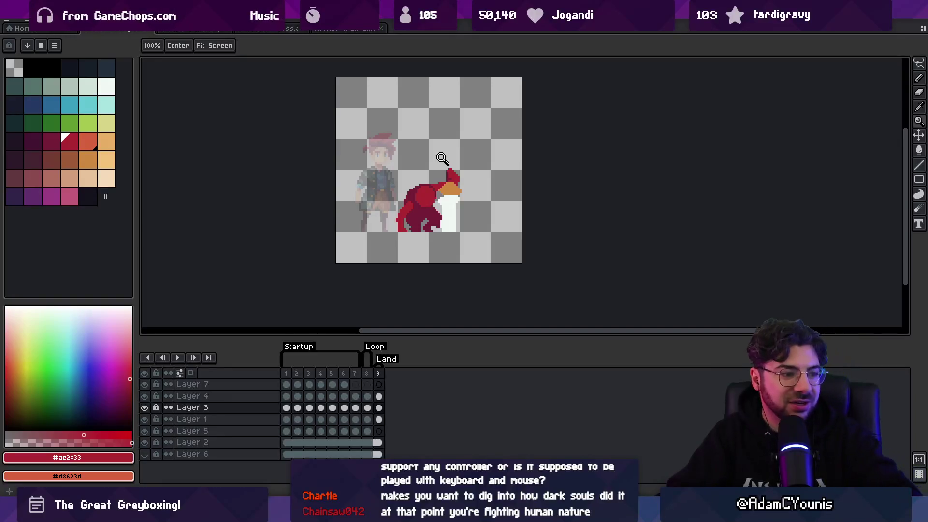
- Recentre on the figure, sample maroon #741c37, zoom in and select Layer 1
{"action": "mouse_move", "coordinate": [395, 265]}
{"action": "left_mouse_down"}
{"action": "mouse_move", "coordinate": [369, 290]}
{"action": "mouse_move", "coordinate": [358, 285]}
{"action": "mouse_move", "coordinate": [369, 264]}
{"action": "left_mouse_up"}
{"action": "scroll", "coordinate": [383, 206], "scroll_direction": "up", "scroll_amount": 5}
{"action": "key", "text": "alt"}
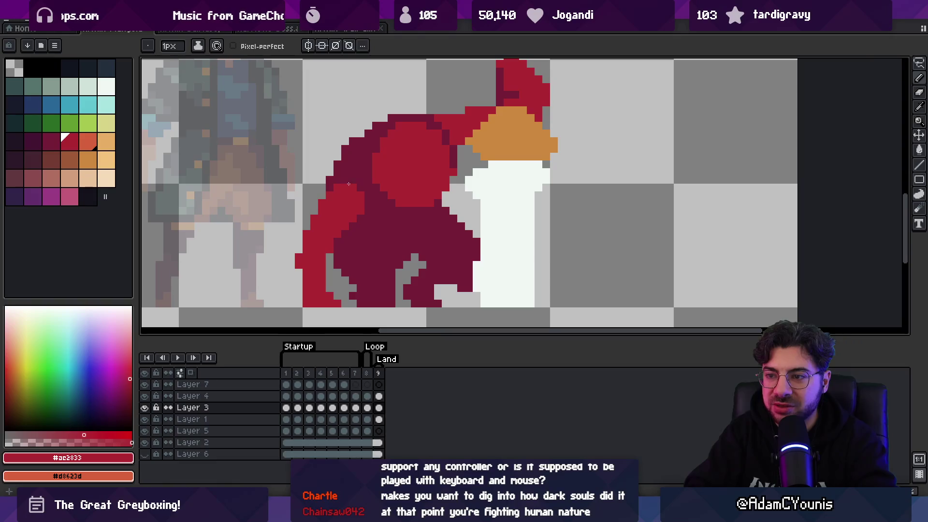
{"action": "left_click", "coordinate": [368, 219], "text": "alt"}
{"action": "key", "text": "z"}
{"action": "scroll", "coordinate": [369, 218], "scroll_direction": "down", "scroll_amount": 4}
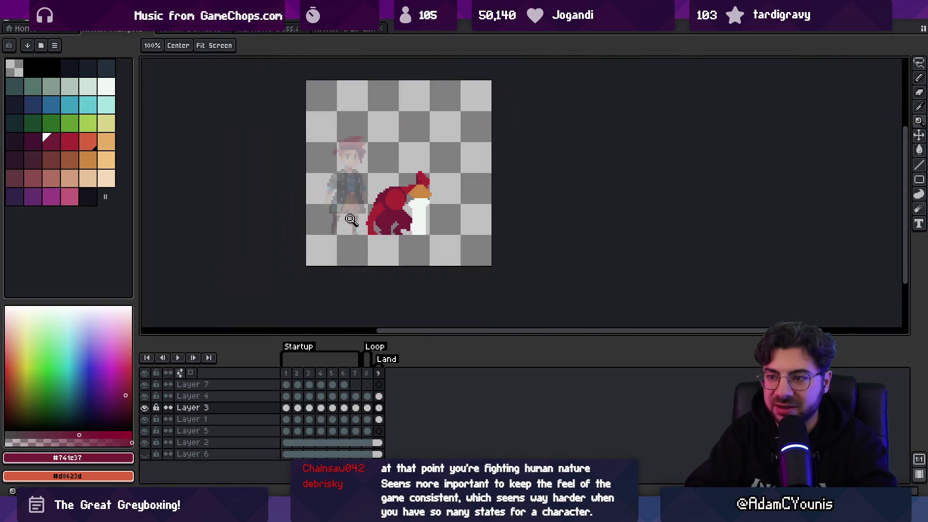
{"action": "left_click", "coordinate": [370, 222]}
{"action": "key", "text": "v"}
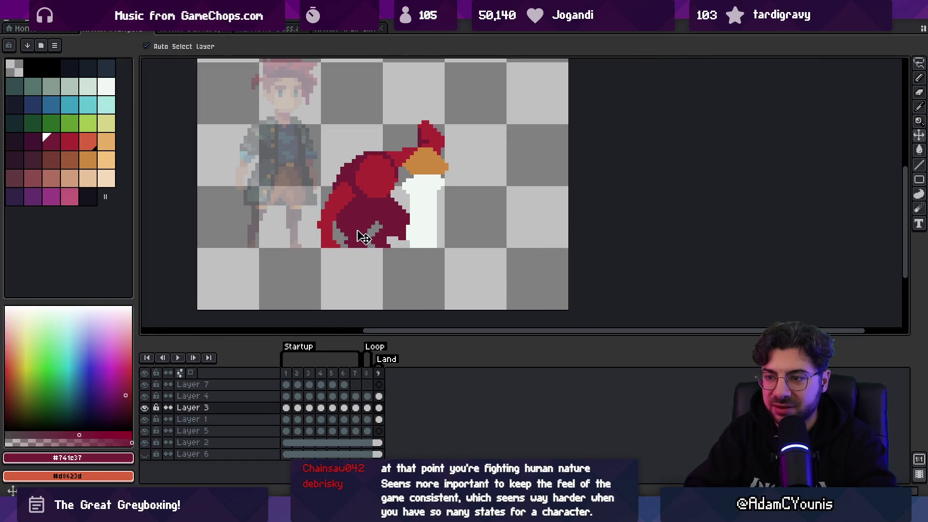
{"action": "left_click", "coordinate": [347, 248]}
- Touch up the cloak's hem on Layer 1, alternating pencil and eraser
{"action": "key", "text": "b"}
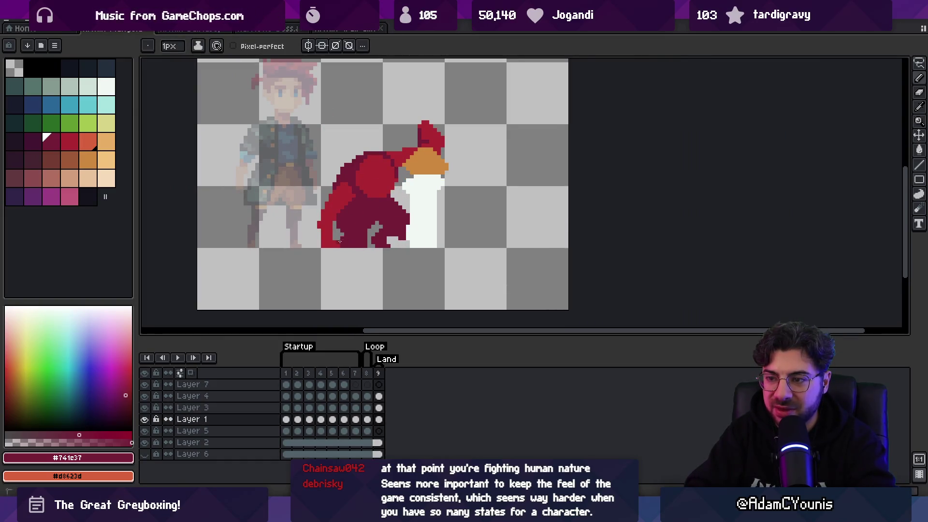
{"action": "key", "text": "e"}
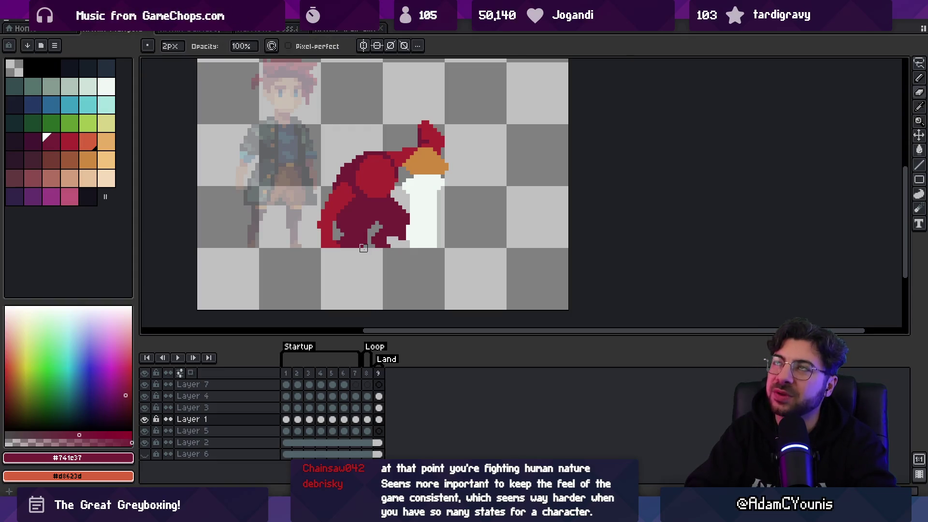
{"action": "key", "text": "b"}
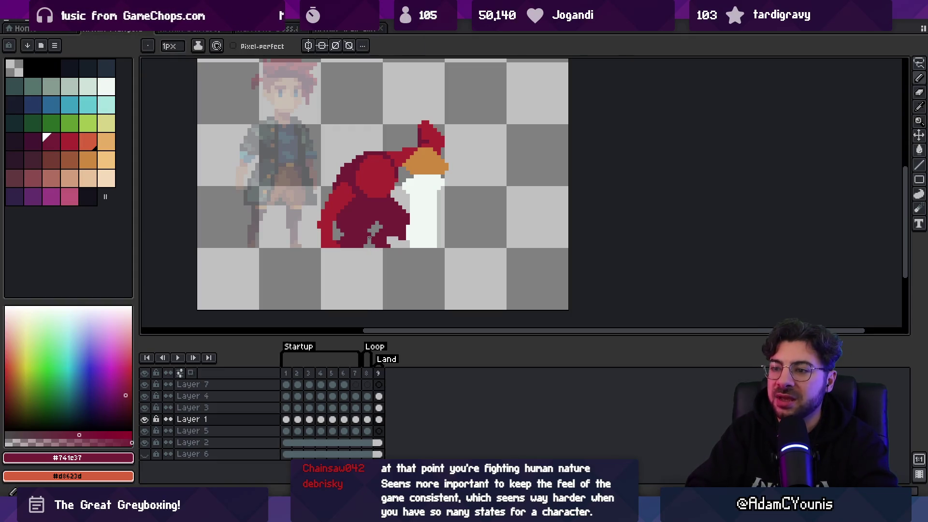
{"action": "key", "text": "e"}
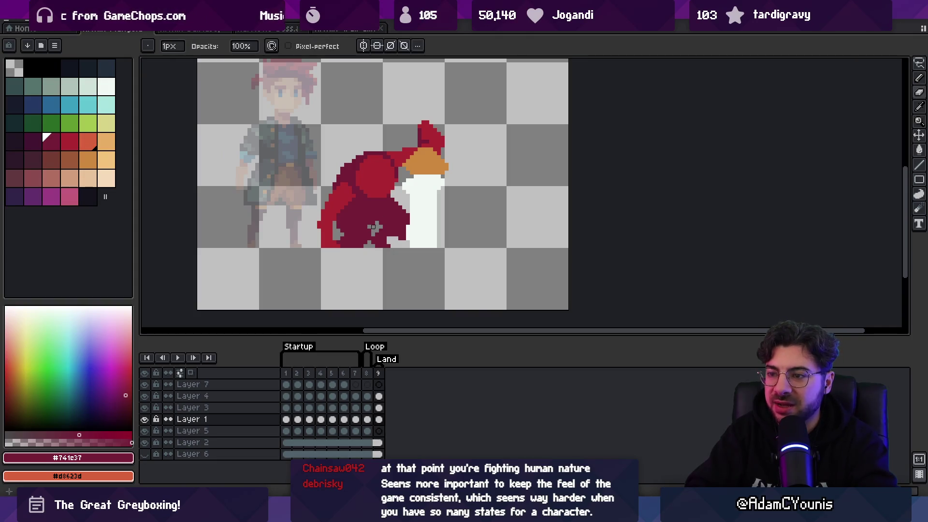
{"action": "key", "text": "b"}
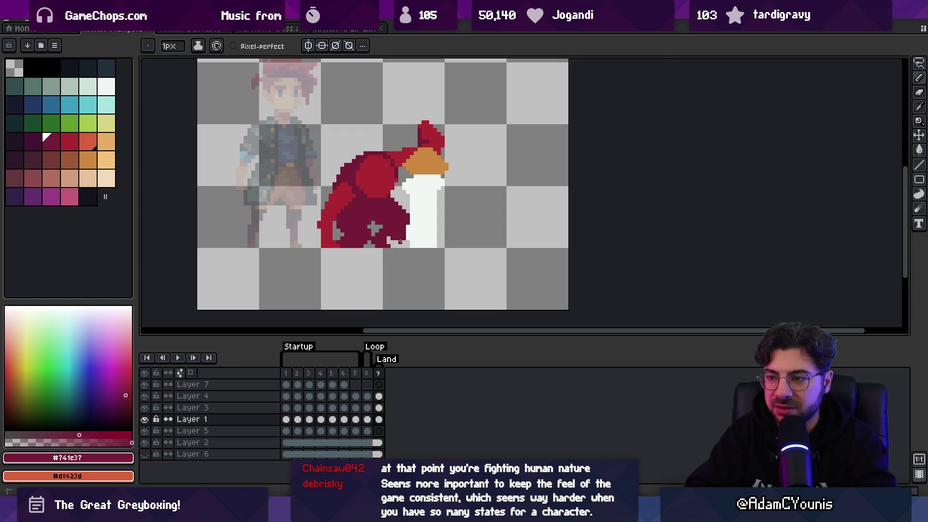
- Erase a vertical strip of the white sword blade on Layer 4, then return to Layer 1
{"action": "key", "text": "e"}
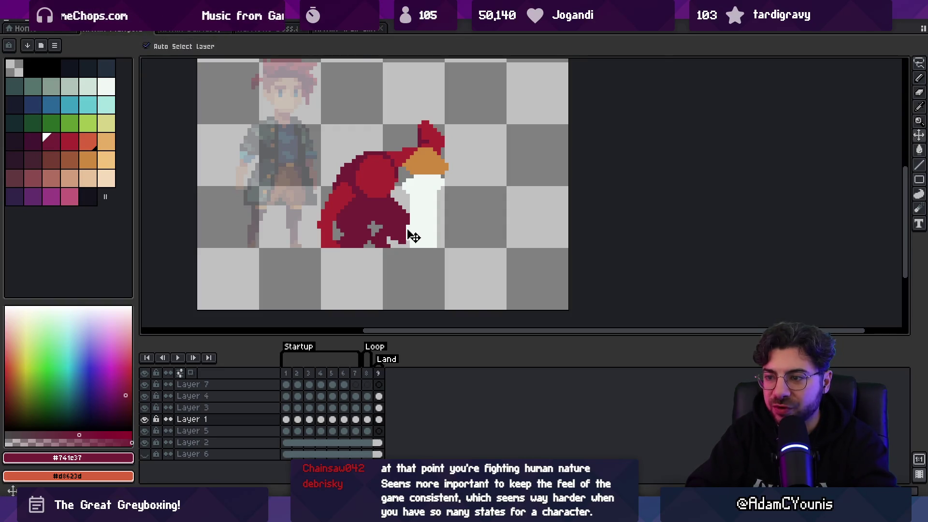
{"action": "key", "text": "alt+Up"}
{"action": "key", "text": "alt+Up"}
{"action": "left_click_drag", "start_coordinate": [435, 222], "coordinate": [436, 248]}
{"action": "key", "text": "b"}
{"action": "key", "text": "alt+Down"}
{"action": "key", "text": "alt+Down"}
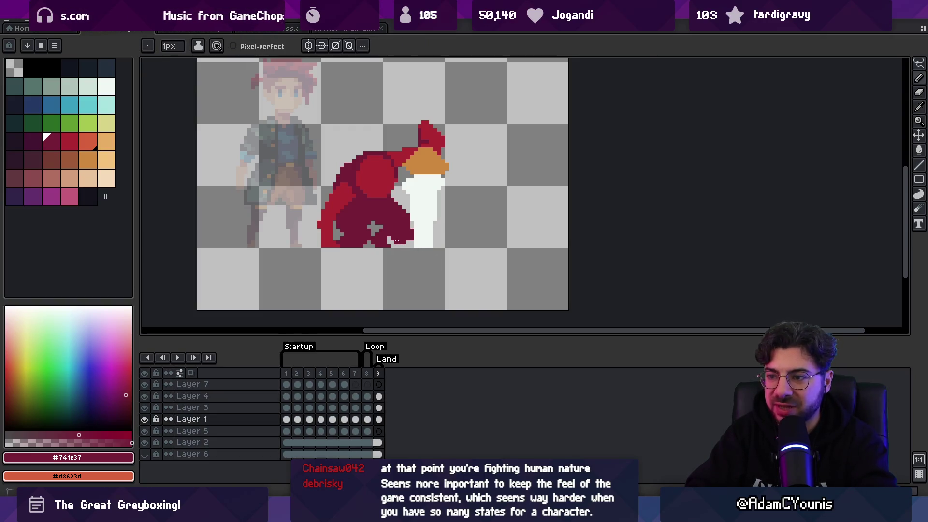
- Keep refining the cloak's edge beside the blade with pencil and eraser
{"action": "key", "text": "e"}
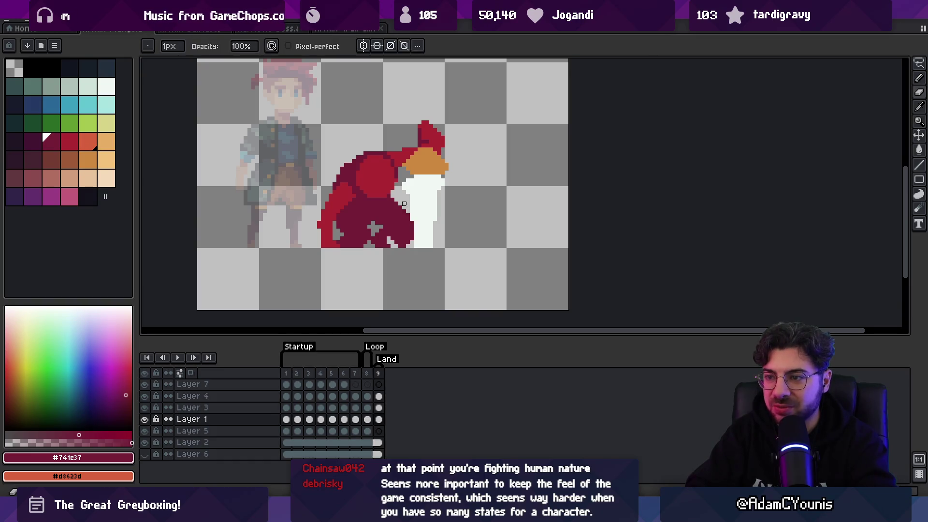
{"action": "key", "text": "b"}
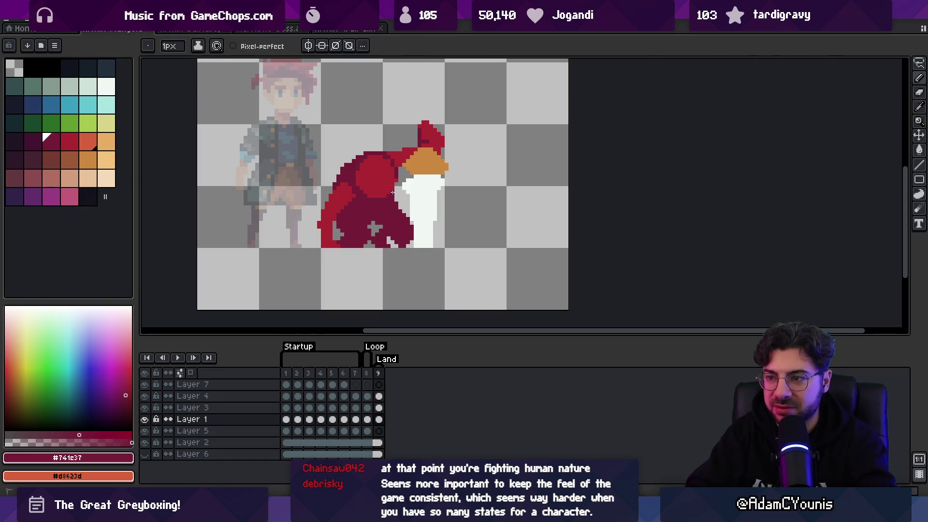
{"action": "key", "text": "e"}
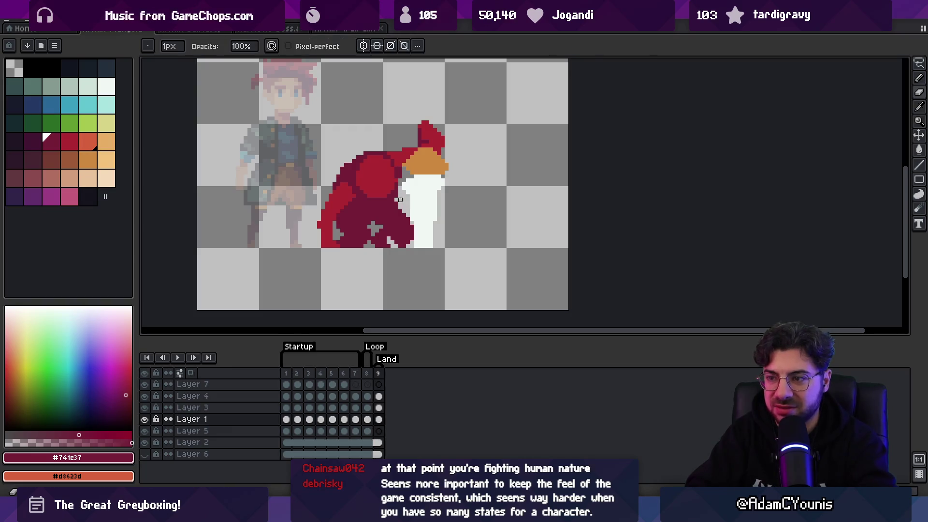
{"action": "key", "text": "b"}
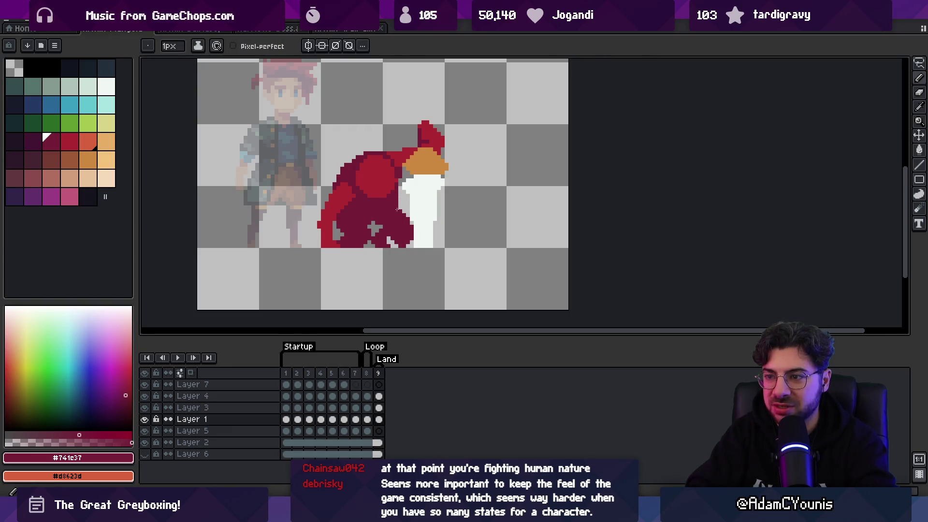
{"action": "key", "text": "e"}
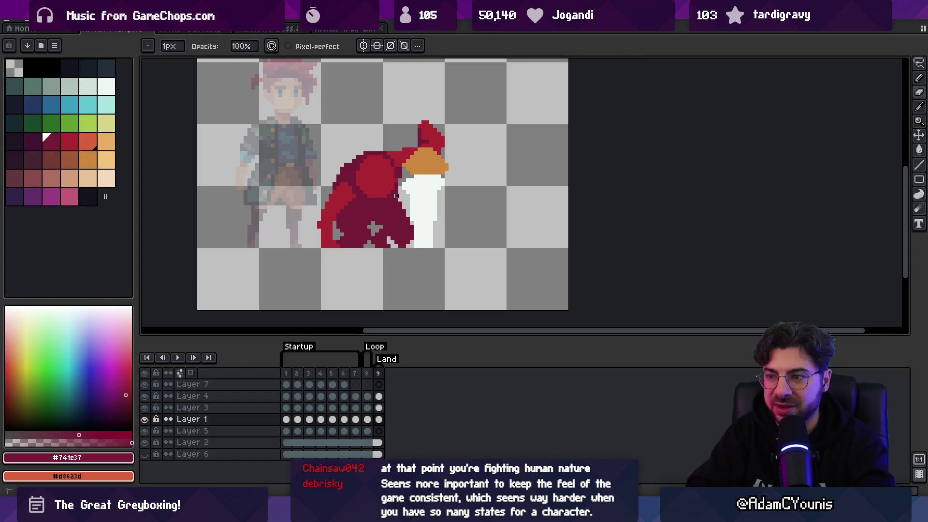
{"action": "scroll", "coordinate": [397, 192], "scroll_direction": "down", "scroll_amount": 3}
- Zoom in on the cloak's lower left and alternate pencil and eraser on it
{"action": "key", "text": "b"}
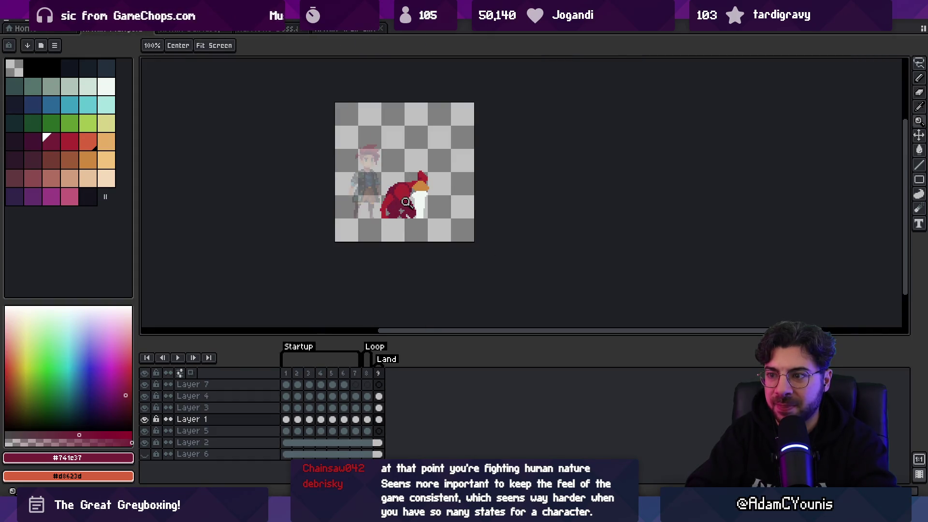
{"action": "scroll", "coordinate": [396, 222], "scroll_direction": "up", "scroll_amount": 4}
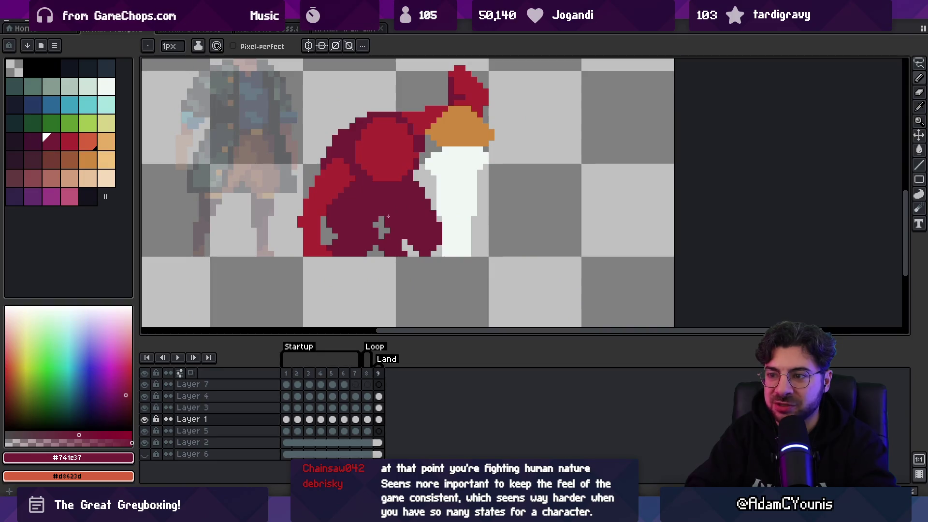
{"action": "key", "text": "e"}
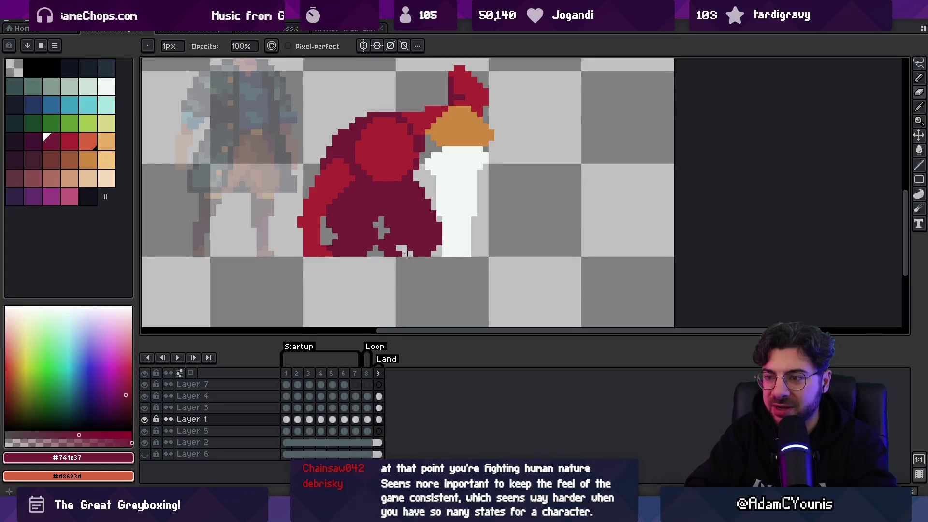
{"action": "key", "text": "h"}
{"action": "scroll", "coordinate": [407, 231], "scroll_direction": "down", "scroll_amount": 3}
{"action": "scroll", "coordinate": [417, 238], "scroll_direction": "up", "scroll_amount": 3}
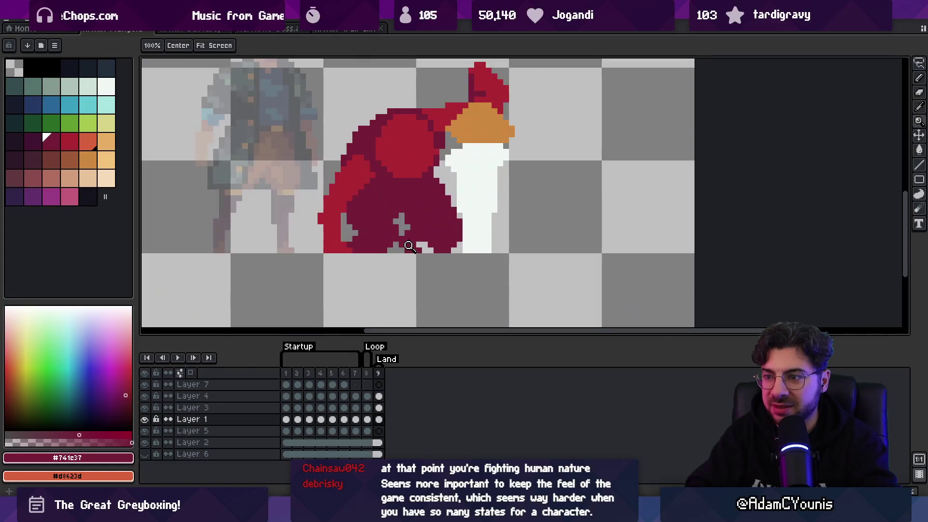
{"action": "key", "text": "b"}
{"action": "key", "text": "e"}
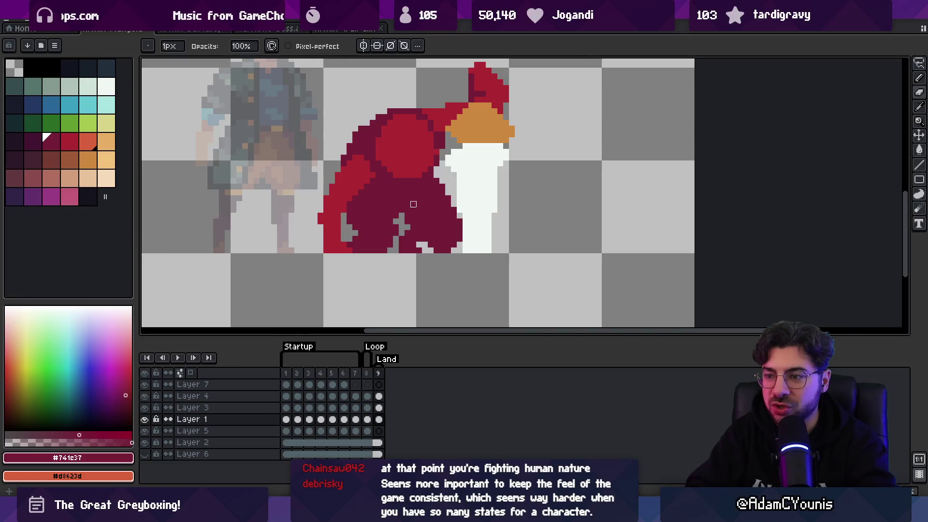
{"action": "key", "text": "b"}
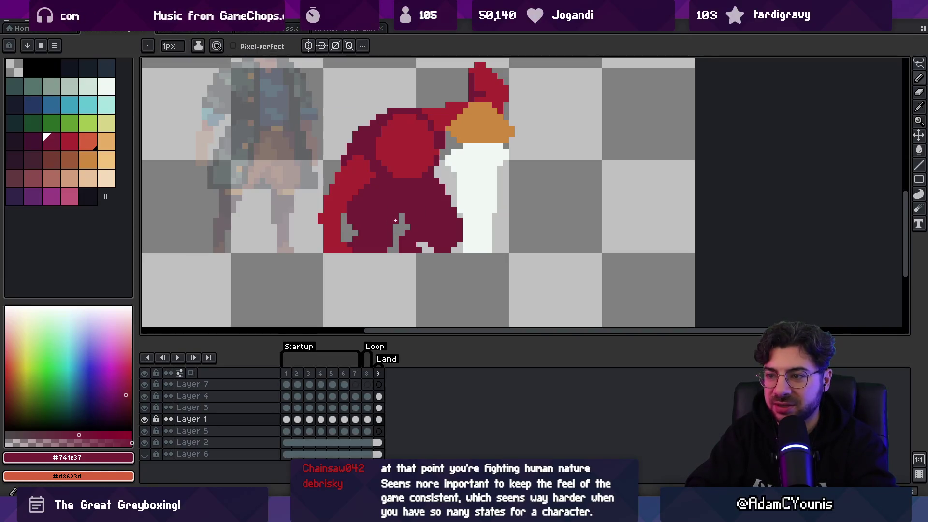
- Erase a thin gap in the lower-left cloak, restoring one #741c37 pixel at its base
{"action": "left_click", "coordinate": [356, 233], "text": "alt"}
{"action": "left_click", "coordinate": [352, 227], "text": "alt"}
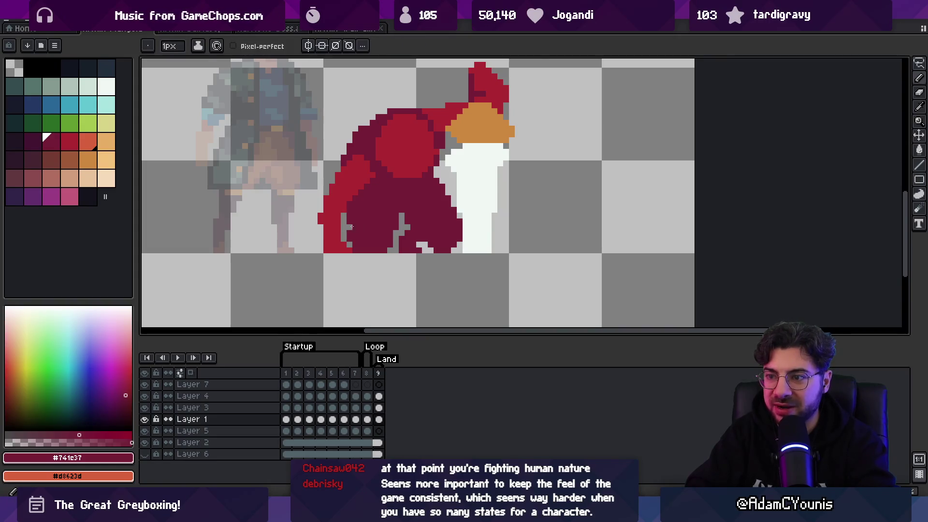
{"action": "key", "text": "e"}
{"action": "mouse_move", "coordinate": [351, 225]}
{"action": "left_mouse_down"}
{"action": "mouse_move", "coordinate": [351, 208]}
{"action": "mouse_move", "coordinate": [351, 247]}
{"action": "left_mouse_up"}
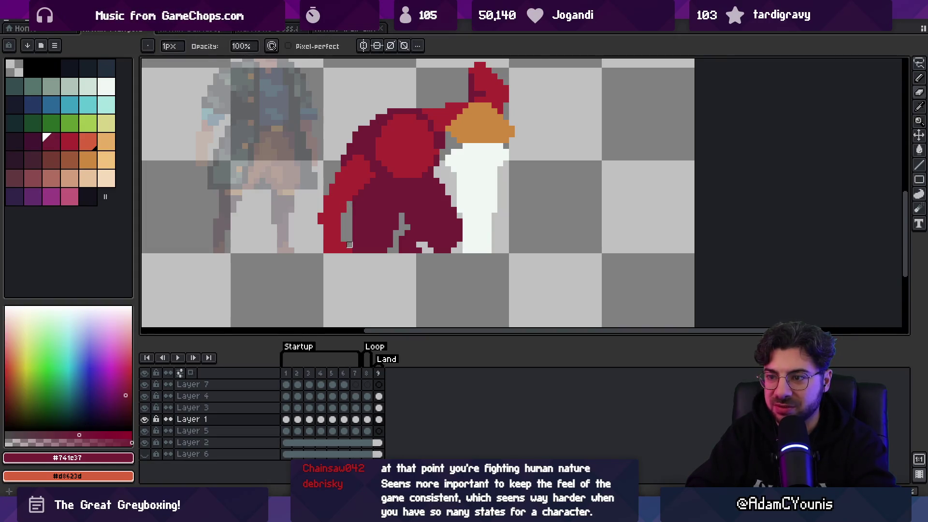
{"action": "key", "text": "b"}
{"action": "left_click", "coordinate": [350, 244]}
{"action": "key", "text": "e"}
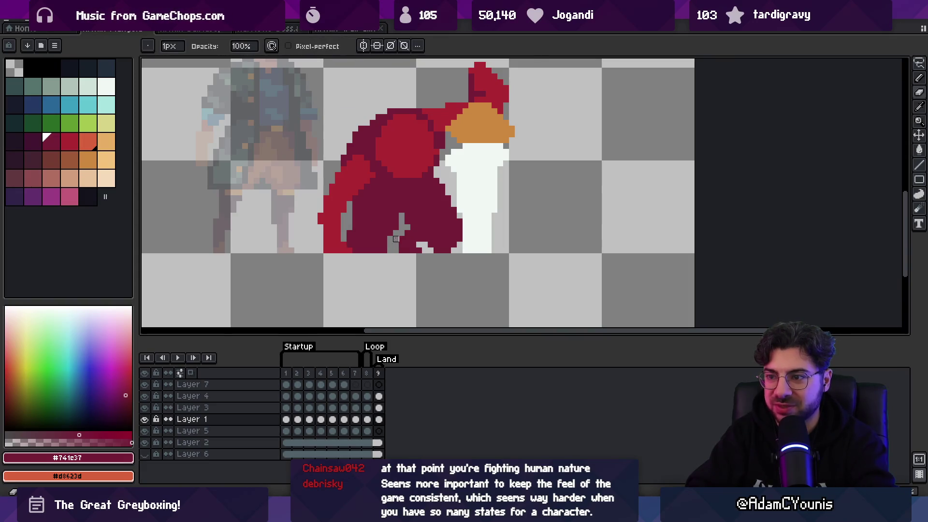
{"action": "key", "text": "z"}
{"action": "mouse_move", "coordinate": [408, 222]}
{"action": "left_mouse_down"}
{"action": "mouse_move", "coordinate": [394, 218]}
{"action": "mouse_move", "coordinate": [430, 246]}
{"action": "mouse_move", "coordinate": [403, 228]}
{"action": "mouse_move", "coordinate": [396, 202]}
{"action": "left_mouse_up"}
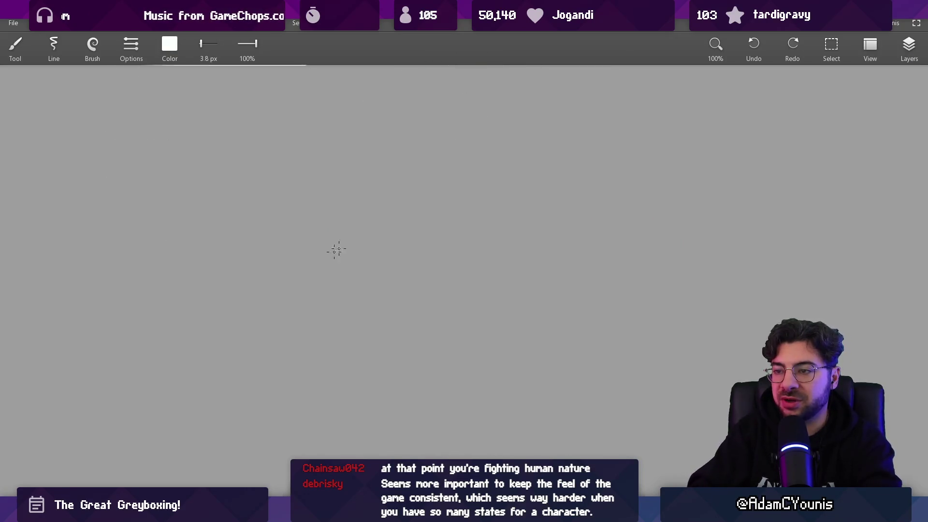
- Draw two horizontal guide lines and thick vertical and bottom axes
{"action": "left_click_drag", "start_coordinate": [203, 258], "coordinate": [506, 258]}
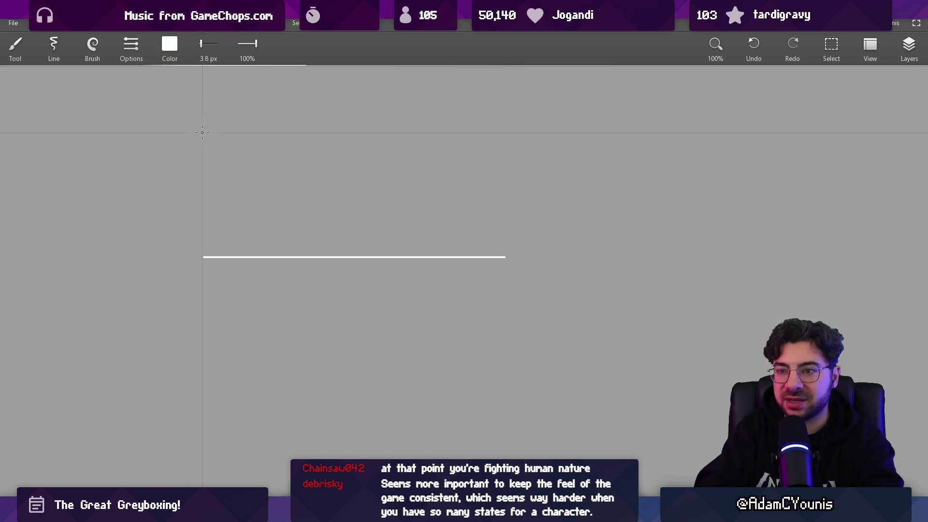
{"action": "left_click_drag", "start_coordinate": [206, 131], "coordinate": [508, 123]}
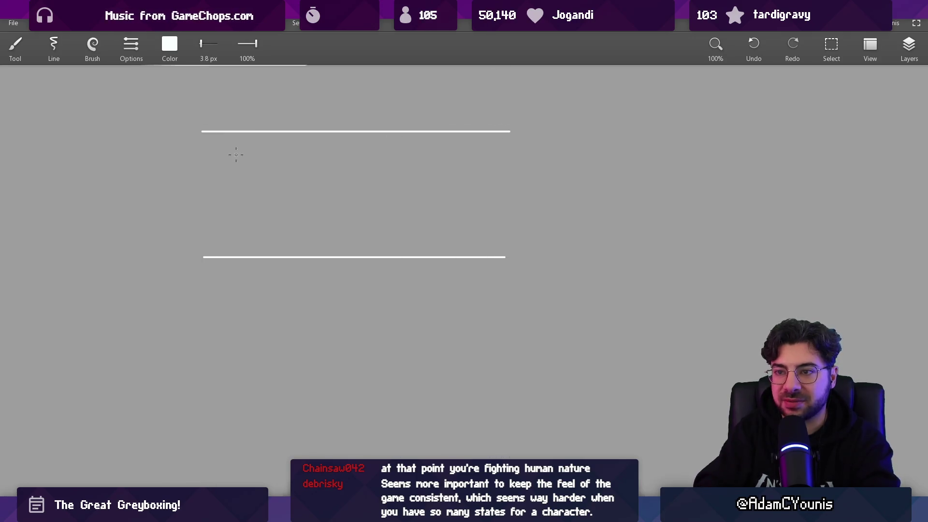
{"action": "mouse_move", "coordinate": [221, 110]}
{"action": "left_mouse_down"}
{"action": "mouse_move", "coordinate": [221, 307]}
{"action": "mouse_move", "coordinate": [556, 291]}
{"action": "left_mouse_up"}
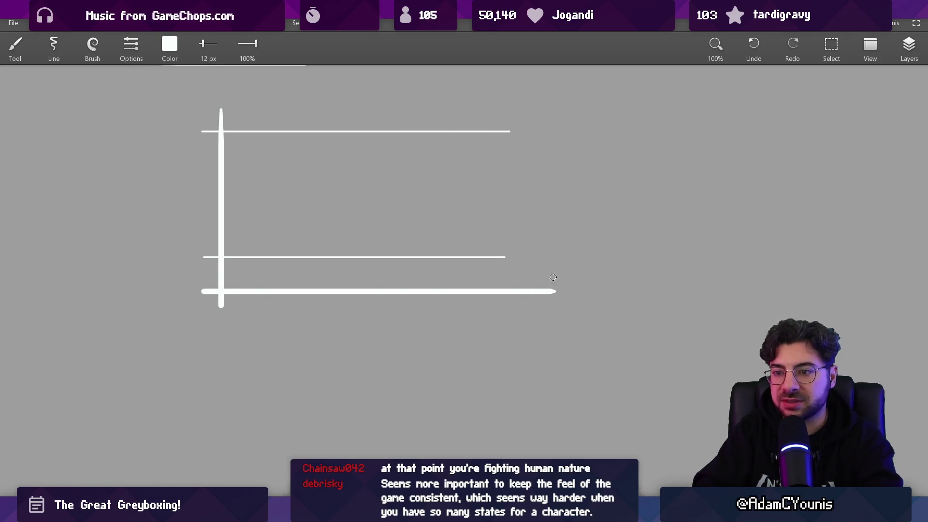
{"action": "mouse_move", "coordinate": [203, 293]}
{"action": "left_mouse_down"}
{"action": "mouse_move", "coordinate": [225, 309]}
{"action": "mouse_move", "coordinate": [210, 299]}
{"action": "left_mouse_up"}
- With an 8 px brush, draw the rising S-curve and tick marks at both ends
{"action": "key", "text": "bracketleft"}
{"action": "mouse_move", "coordinate": [237, 251]}
{"action": "left_mouse_down"}
{"action": "mouse_move", "coordinate": [332, 223]}
{"action": "mouse_move", "coordinate": [509, 132]}
{"action": "left_mouse_up"}
{"action": "scroll", "coordinate": [425, 255], "scroll_direction": "up", "scroll_amount": 5}
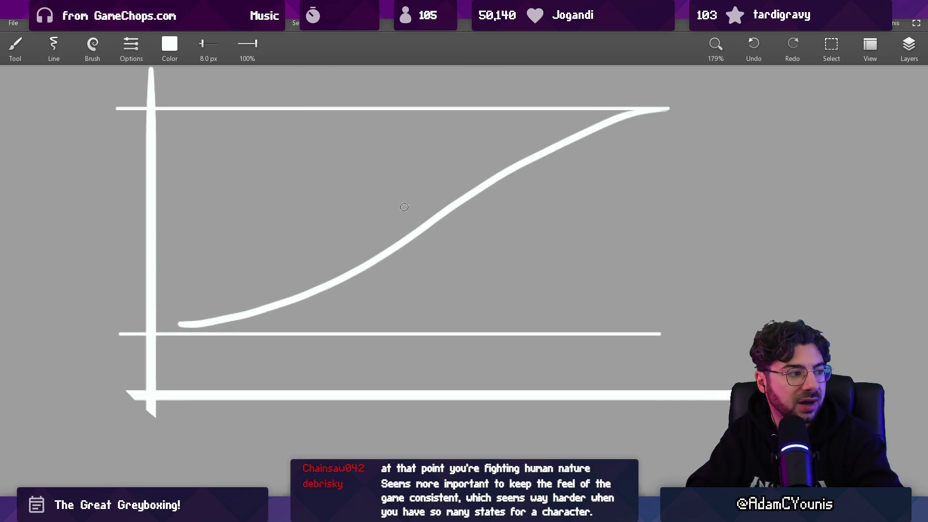
{"action": "left_click_drag", "start_coordinate": [206, 301], "coordinate": [207, 333]}
{"action": "left_click_drag", "start_coordinate": [194, 309], "coordinate": [224, 305]}
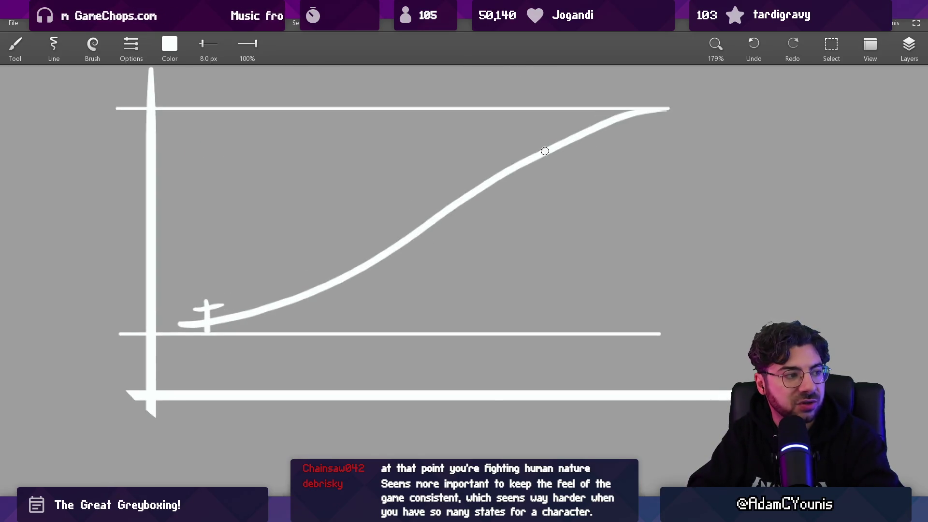
{"action": "left_click_drag", "start_coordinate": [606, 113], "coordinate": [607, 141]}
{"action": "left_click_drag", "start_coordinate": [586, 126], "coordinate": [624, 127]}
{"action": "key", "text": "ctrl+z"}
{"action": "mouse_move", "coordinate": [215, 279]}
{"action": "left_mouse_down"}
{"action": "mouse_move", "coordinate": [206, 286]}
{"action": "mouse_move", "coordinate": [219, 277]}
{"action": "left_mouse_up"}
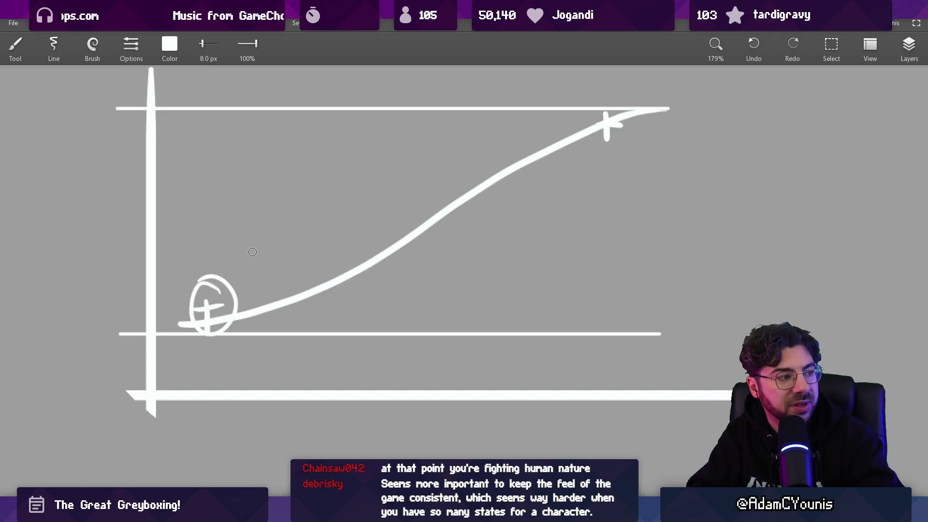
{"action": "key", "text": "ctrl+z"}
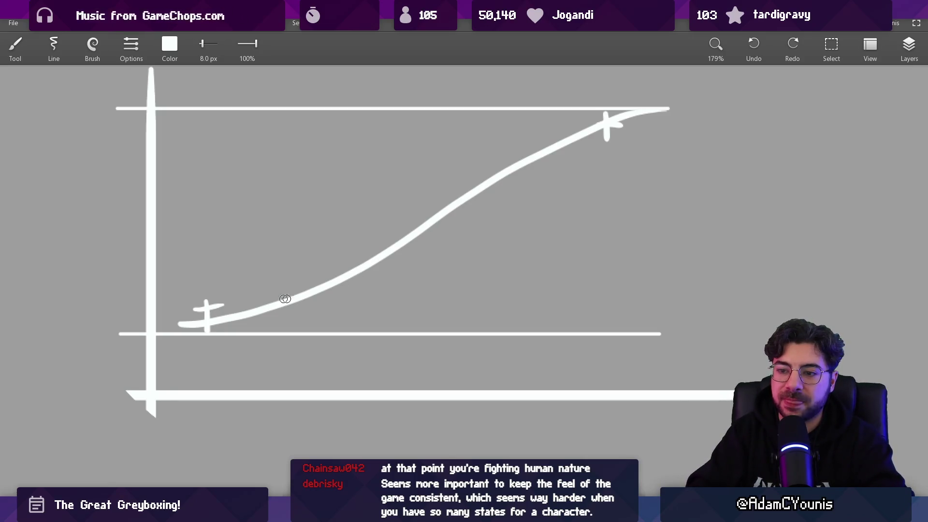
{"action": "scroll", "coordinate": [264, 306], "scroll_direction": "up", "scroll_amount": 2}
- Try a finer vertical line and short strokes near the curve, then erase and undo them
{"action": "key", "text": "bracketleft"}
{"action": "left_click_drag", "start_coordinate": [306, 249], "coordinate": [297, 397]}
{"action": "key", "text": "ctrl+z"}
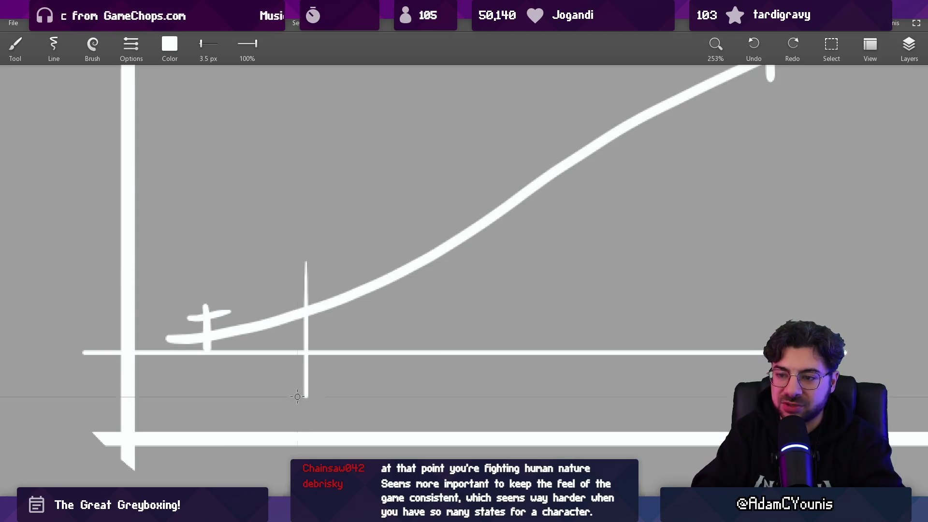
{"action": "left_click_drag", "start_coordinate": [255, 314], "coordinate": [289, 296]}
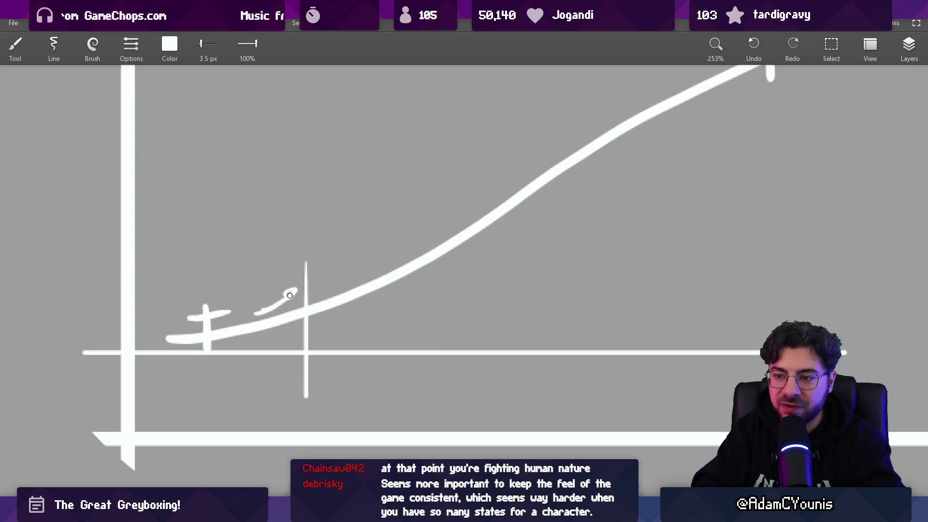
{"action": "left_click_drag", "start_coordinate": [378, 250], "coordinate": [337, 287]}
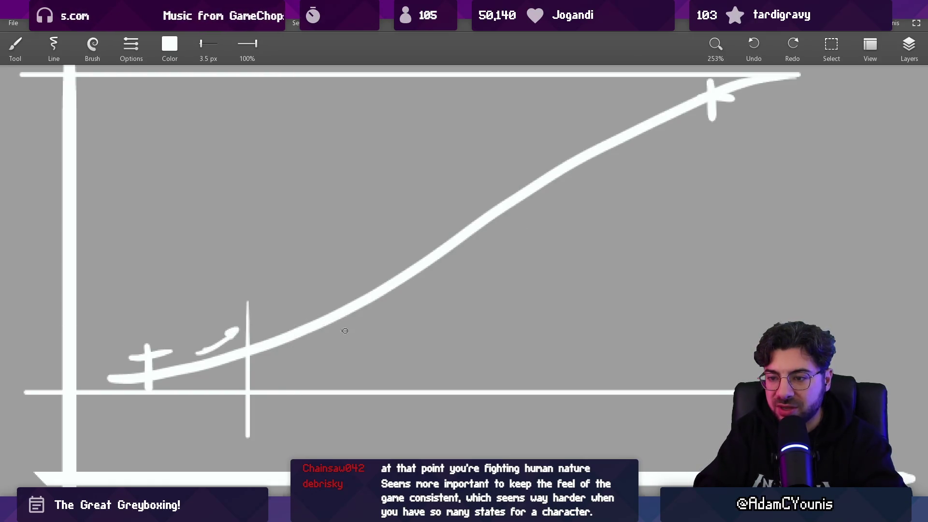
{"action": "key", "text": "e"}
{"action": "mouse_move", "coordinate": [236, 330]}
{"action": "left_mouse_down"}
{"action": "mouse_move", "coordinate": [204, 347]}
{"action": "mouse_move", "coordinate": [457, 247]}
{"action": "mouse_move", "coordinate": [635, 154]}
{"action": "left_mouse_up"}
{"action": "key", "text": "b"}
{"action": "key", "text": "ctrl+z"}
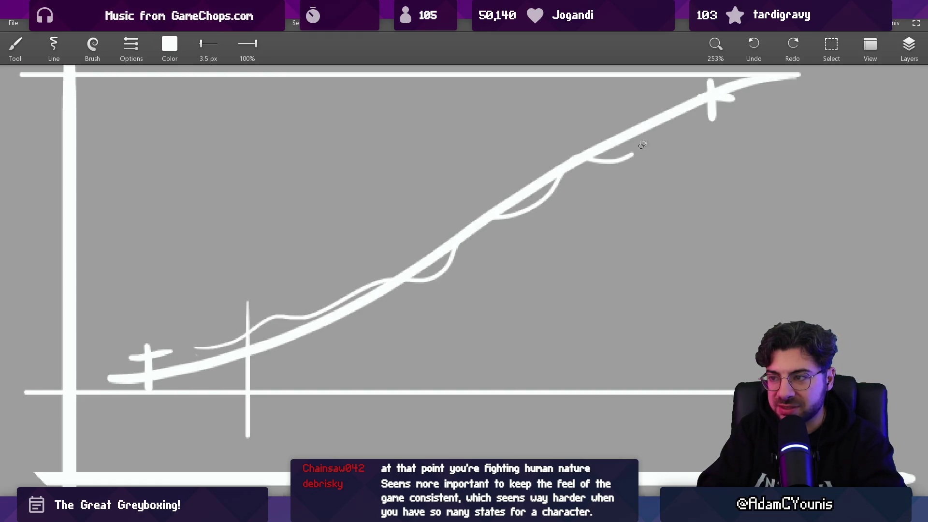
{"action": "key", "text": "ctrl+z"}
{"action": "scroll", "coordinate": [532, 249], "scroll_direction": "up", "scroll_amount": 1}
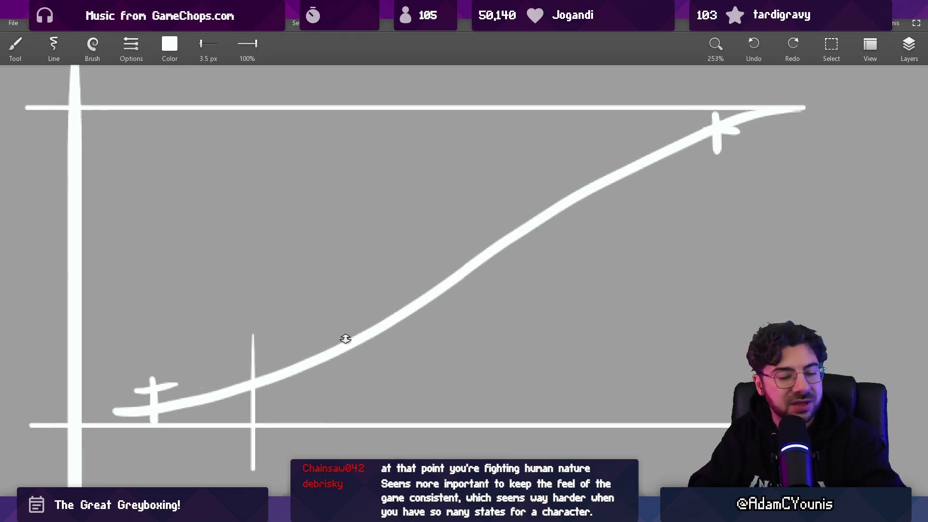
{"action": "scroll", "coordinate": [346, 338], "scroll_direction": "up", "scroll_amount": 1}
- Extend the dotted line up the graph and add a tick across the rising curve
{"action": "left_click_drag", "start_coordinate": [174, 386], "coordinate": [215, 369]}
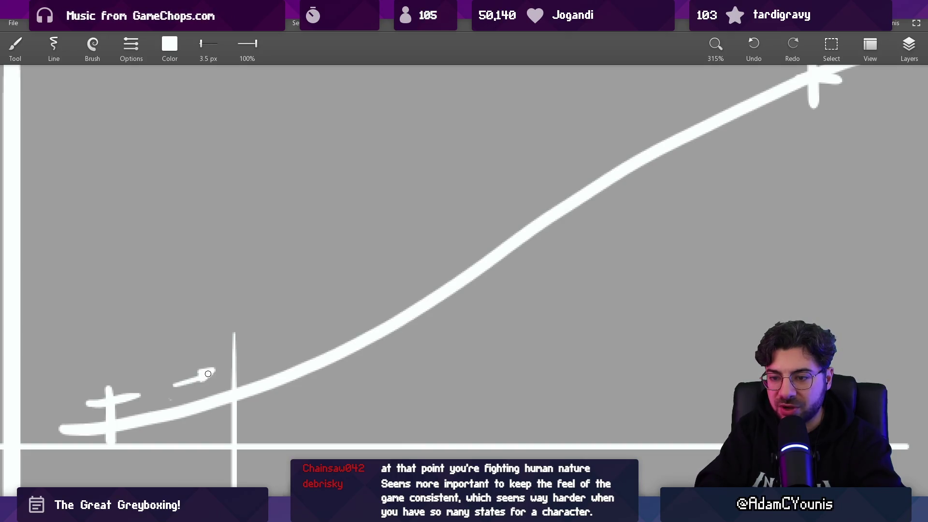
{"action": "left_click_drag", "start_coordinate": [289, 337], "coordinate": [299, 332]}
{"action": "left_click_drag", "start_coordinate": [308, 325], "coordinate": [324, 316]}
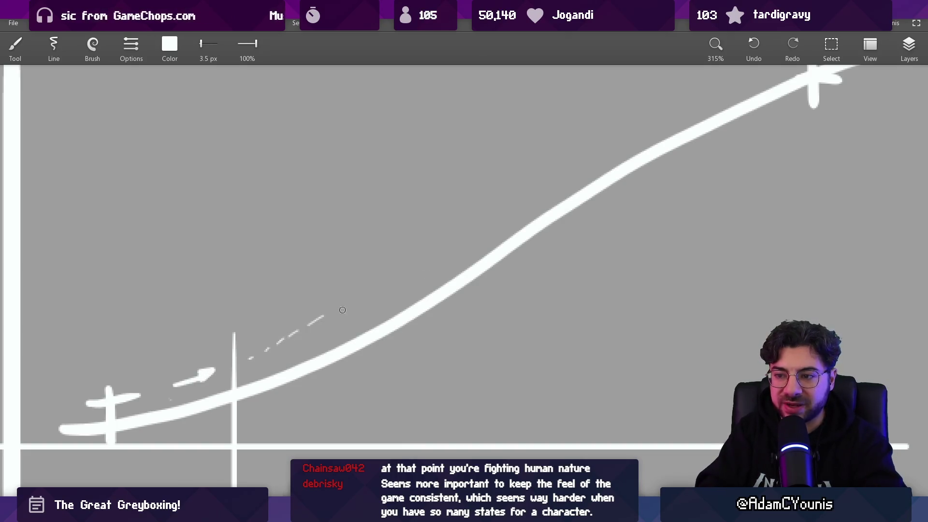
{"action": "left_click_drag", "start_coordinate": [524, 212], "coordinate": [531, 248]}
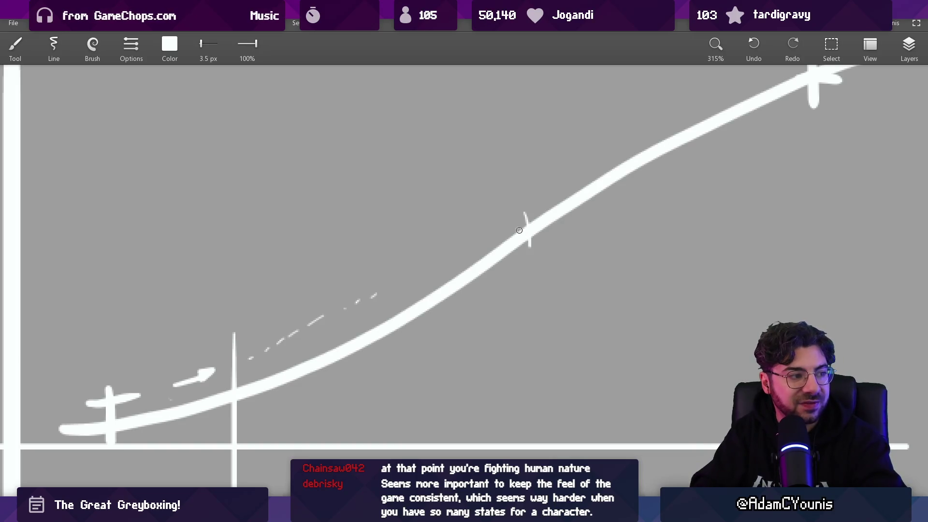
{"action": "left_click_drag", "start_coordinate": [564, 222], "coordinate": [655, 171]}
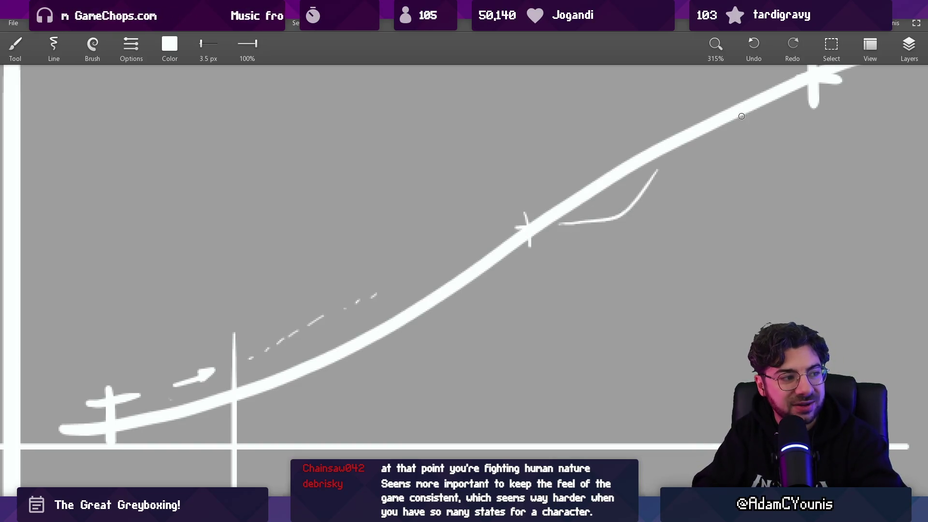
{"action": "scroll", "coordinate": [743, 116], "scroll_direction": "up", "scroll_amount": 3}
{"action": "key", "text": "ctrl+z"}
- Redraw the S-shaped stroke below the curve and trace a stepped line up along it
{"action": "left_click_drag", "start_coordinate": [486, 331], "coordinate": [538, 259]}
{"action": "key", "text": "ctrl+z"}
{"action": "mouse_move", "coordinate": [486, 323]}
{"action": "left_mouse_down"}
{"action": "mouse_move", "coordinate": [546, 254]}
{"action": "mouse_move", "coordinate": [621, 237]}
{"action": "left_mouse_up"}
{"action": "scroll", "coordinate": [624, 239], "scroll_direction": "down", "scroll_amount": 5}
{"action": "left_click_drag", "start_coordinate": [377, 328], "coordinate": [519, 276]}
{"action": "scroll", "coordinate": [585, 266], "scroll_direction": "up", "scroll_amount": 2}
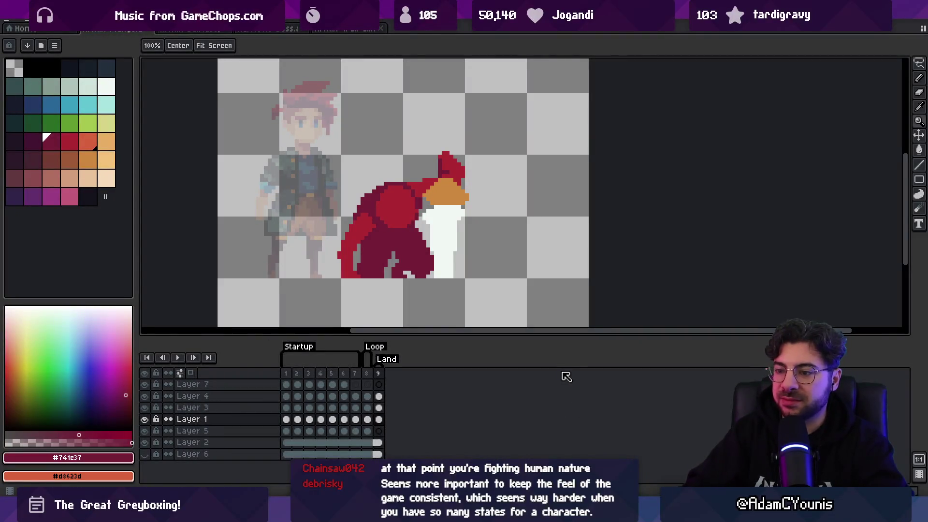
- Lasso the white sword piece on Layer 4 and lower it a few pixels
{"action": "scroll", "coordinate": [479, 154], "scroll_direction": "down", "scroll_amount": 2}
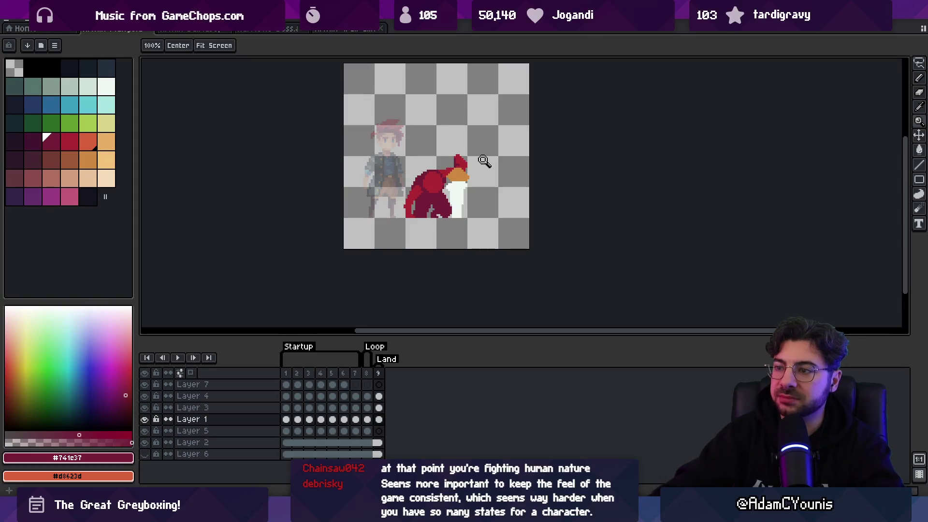
{"action": "scroll", "coordinate": [484, 161], "scroll_direction": "up", "scroll_amount": 4}
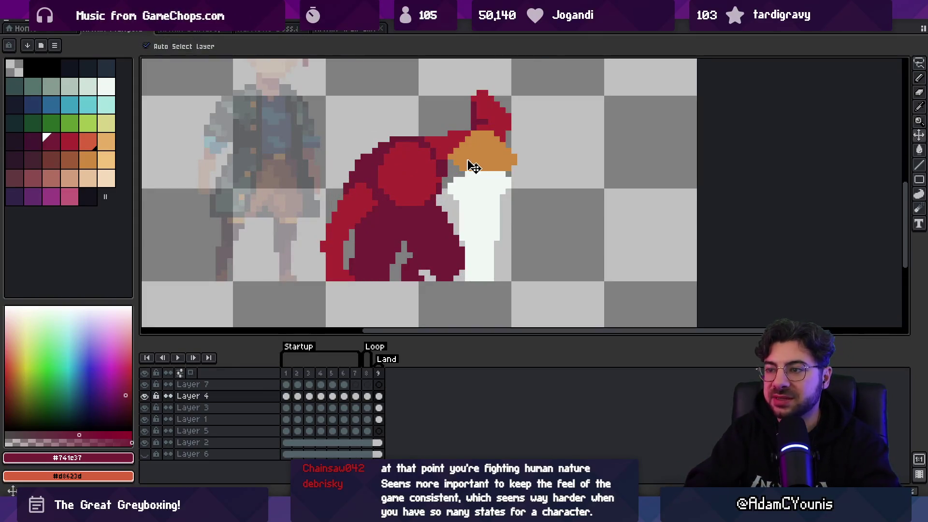
{"action": "key", "text": "b"}
{"action": "left_click", "coordinate": [462, 163], "text": "alt"}
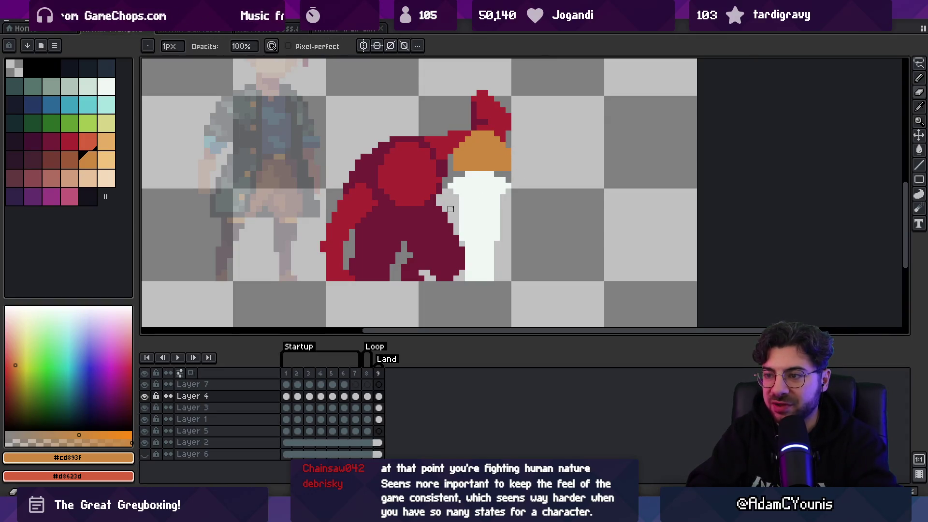
{"action": "key", "text": "v"}
{"action": "scroll", "coordinate": [489, 213], "scroll_direction": "down", "scroll_amount": 3}
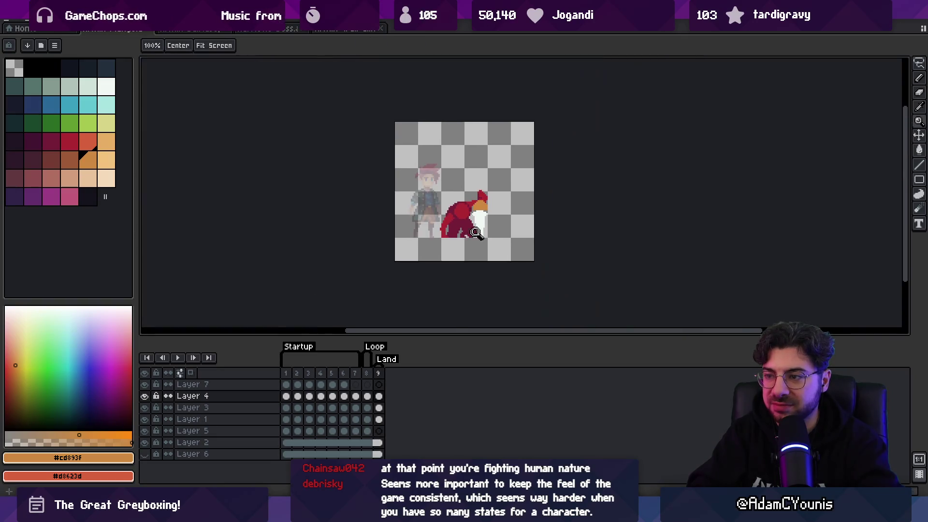
{"action": "scroll", "coordinate": [488, 213], "scroll_direction": "up", "scroll_amount": 1}
{"action": "key", "text": "ctrl+t"}
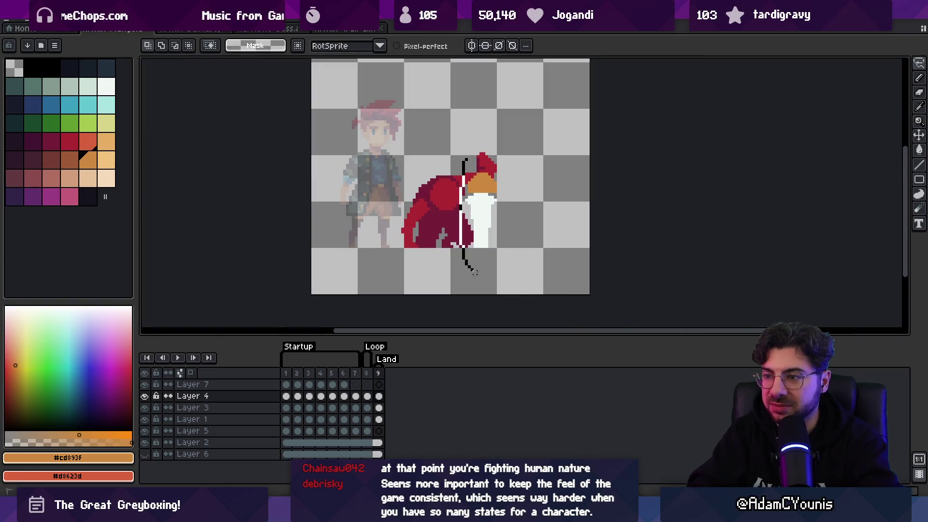
{"action": "left_click_drag", "start_coordinate": [488, 198], "coordinate": [489, 207]}
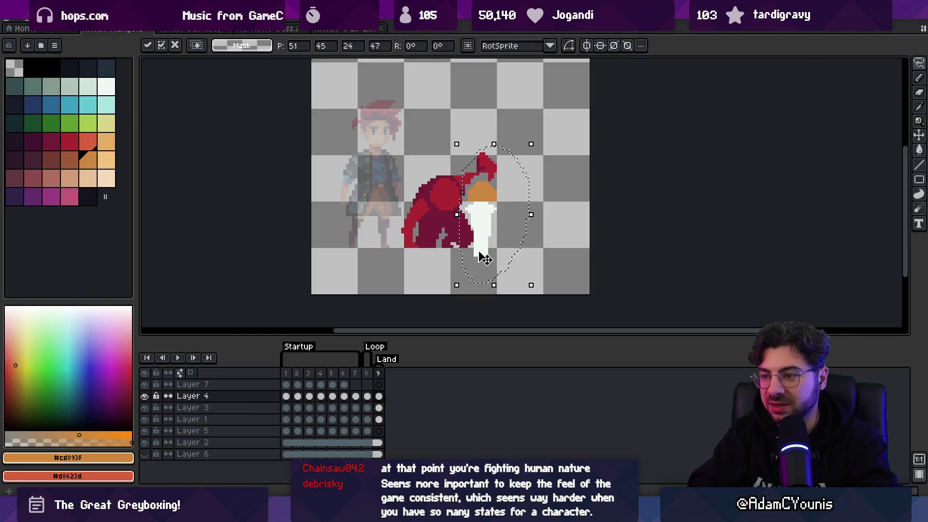
{"action": "key", "text": "b"}
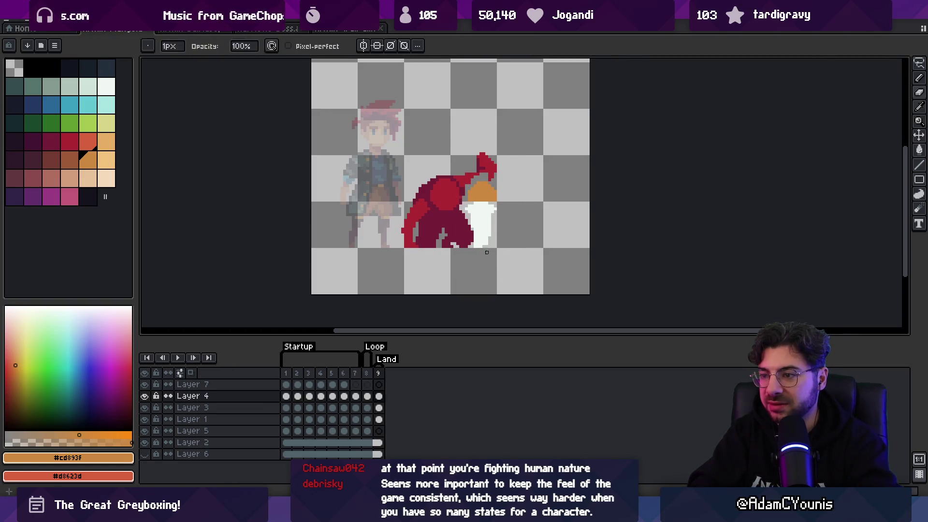
- On the red hood's layer, lasso the hood tip and move it down
{"action": "left_click", "coordinate": [486, 246], "text": "alt"}
{"action": "left_click", "coordinate": [492, 169], "text": "ctrl"}
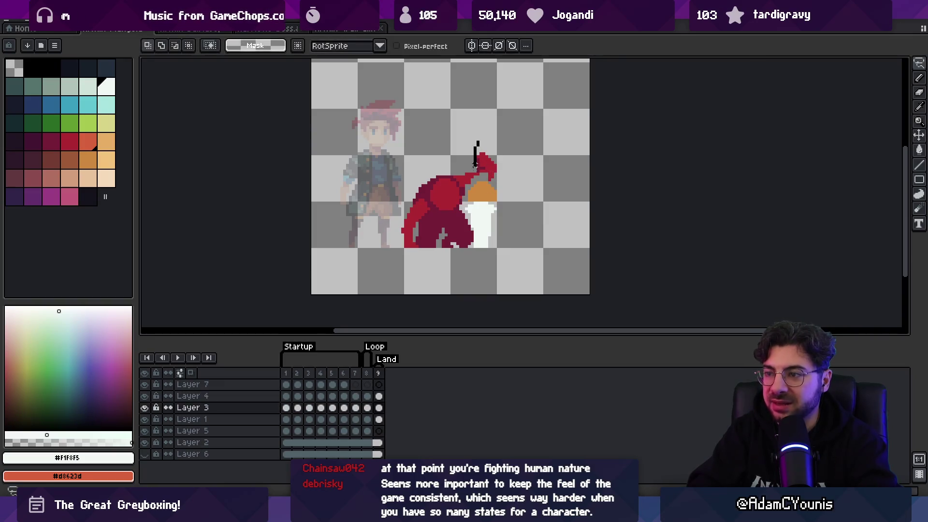
{"action": "left_click_drag", "start_coordinate": [486, 148], "coordinate": [498, 180]}
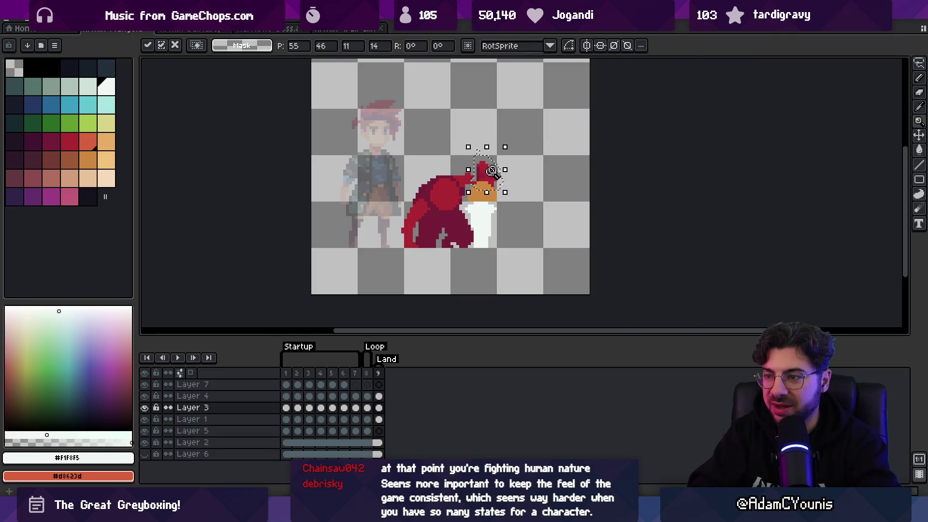
{"action": "key", "text": "Return"}
{"action": "scroll", "coordinate": [482, 178], "scroll_direction": "up", "scroll_amount": 1}
{"action": "left_click", "coordinate": [458, 181], "text": "alt"}
{"action": "key", "text": "b"}
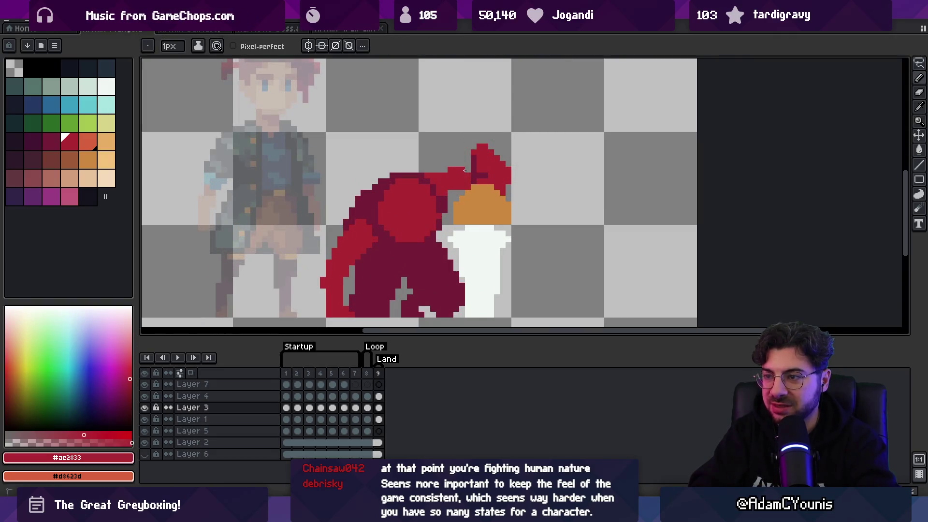
- Draw orange hilt pixels above the red hood on the hand's layer
{"action": "key", "text": "z"}
{"action": "scroll", "coordinate": [476, 182], "scroll_direction": "down", "scroll_amount": 2}
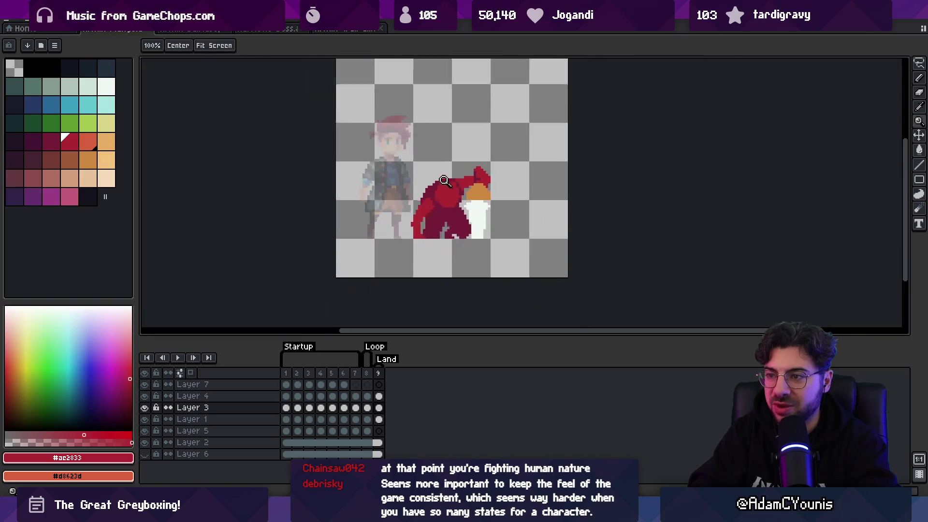
{"action": "scroll", "coordinate": [493, 178], "scroll_direction": "up", "scroll_amount": 2}
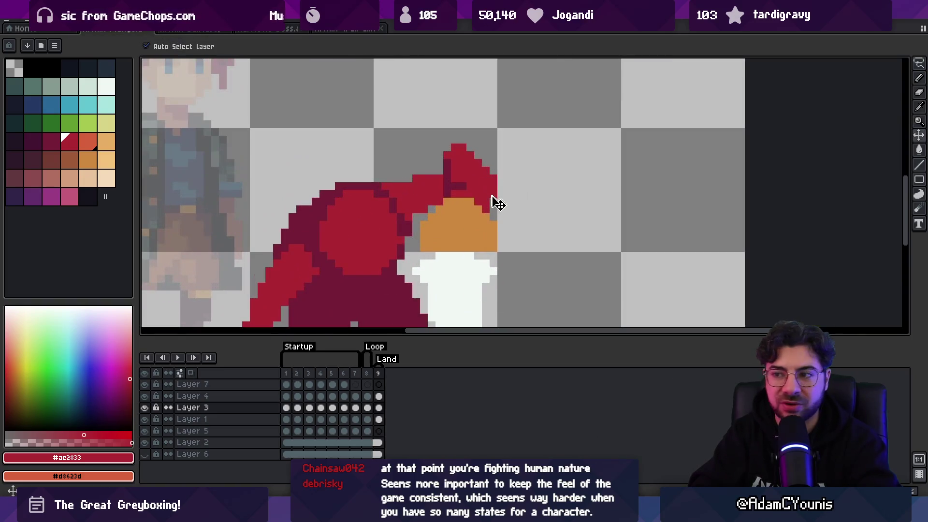
{"action": "left_click", "coordinate": [468, 213], "text": "alt"}
{"action": "key", "text": "b"}
{"action": "left_click", "coordinate": [459, 212], "text": "ctrl"}
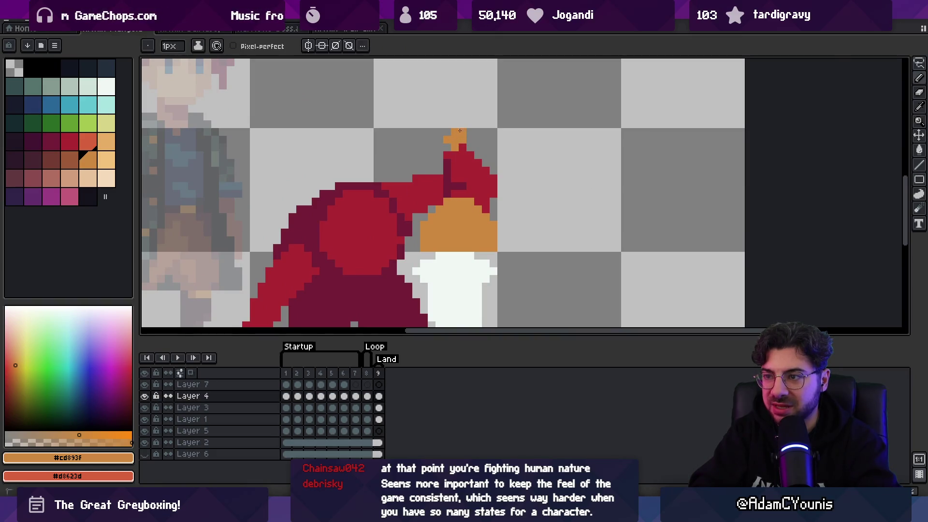
{"action": "key", "text": "z"}
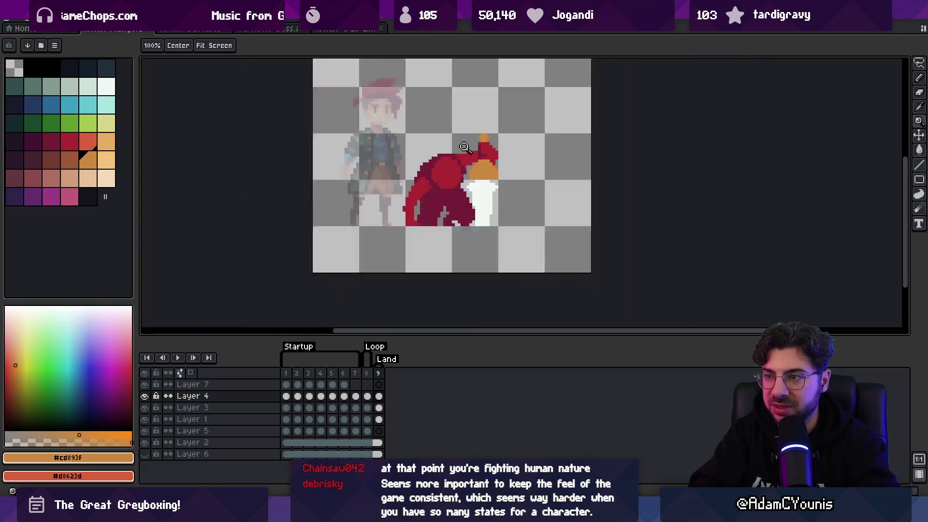
{"action": "scroll", "coordinate": [503, 150], "scroll_direction": "down", "scroll_amount": 3}
{"action": "scroll", "coordinate": [507, 153], "scroll_direction": "up", "scroll_amount": 3}
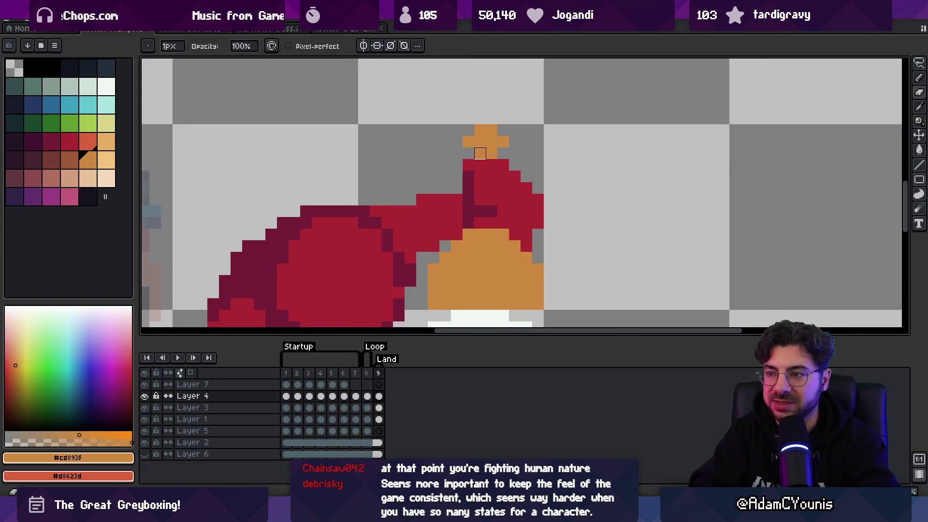
{"action": "left_click", "coordinate": [472, 178], "text": "ctrl"}
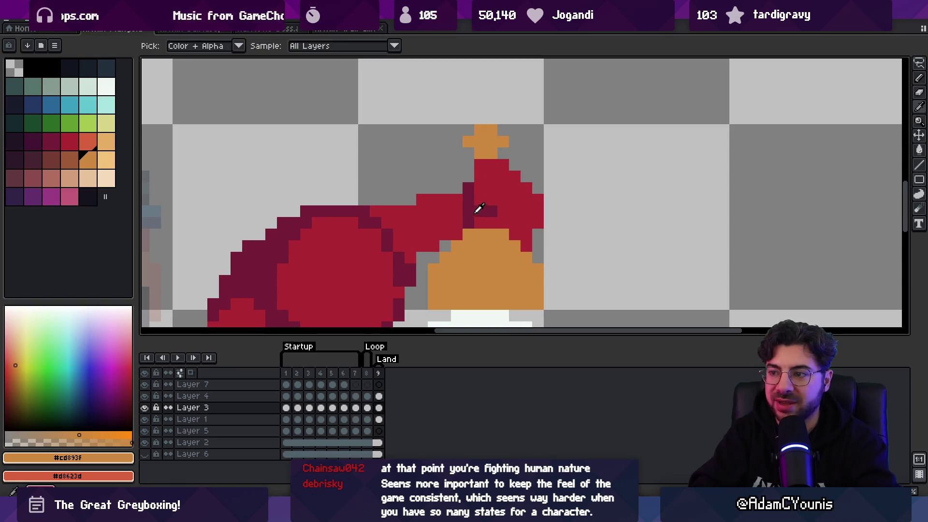
- Touch up maroon, orange and red pixels around the hilt, alternating between hand and hood layers
{"action": "left_click", "coordinate": [478, 201], "text": "alt"}
{"action": "key", "text": "z"}
{"action": "scroll", "coordinate": [473, 185], "scroll_direction": "down", "scroll_amount": 3}
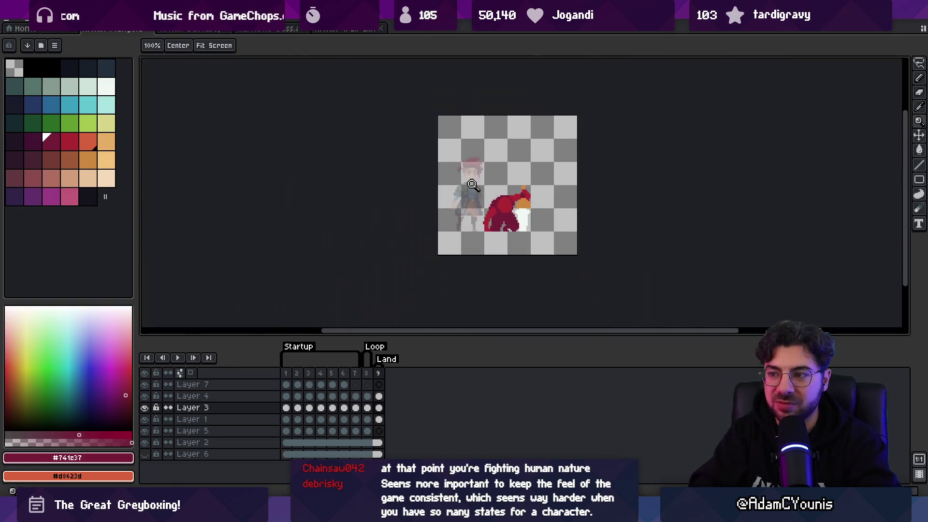
{"action": "scroll", "coordinate": [537, 166], "scroll_direction": "up", "scroll_amount": 3}
{"action": "left_click", "coordinate": [519, 185], "text": "ctrl"}
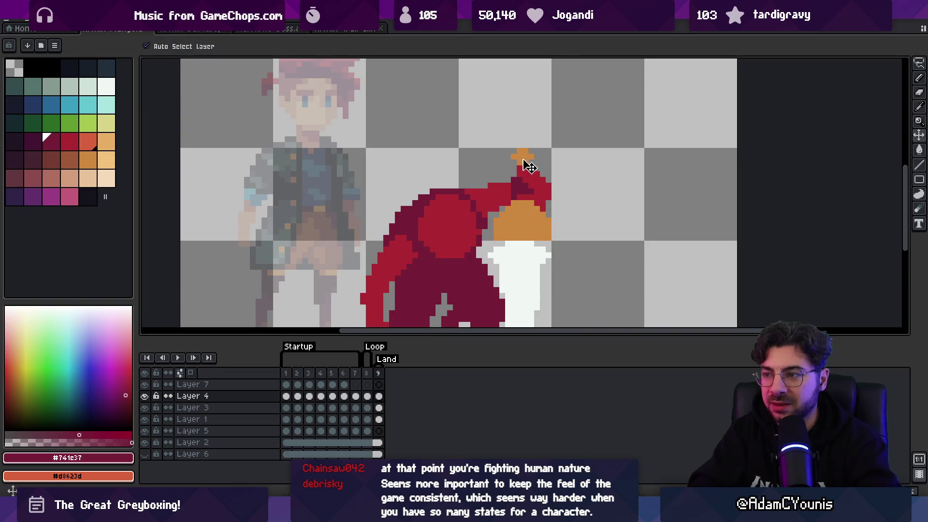
{"action": "left_click", "coordinate": [520, 185], "text": "alt"}
{"action": "scroll", "coordinate": [532, 190], "scroll_direction": "down", "scroll_amount": 3}
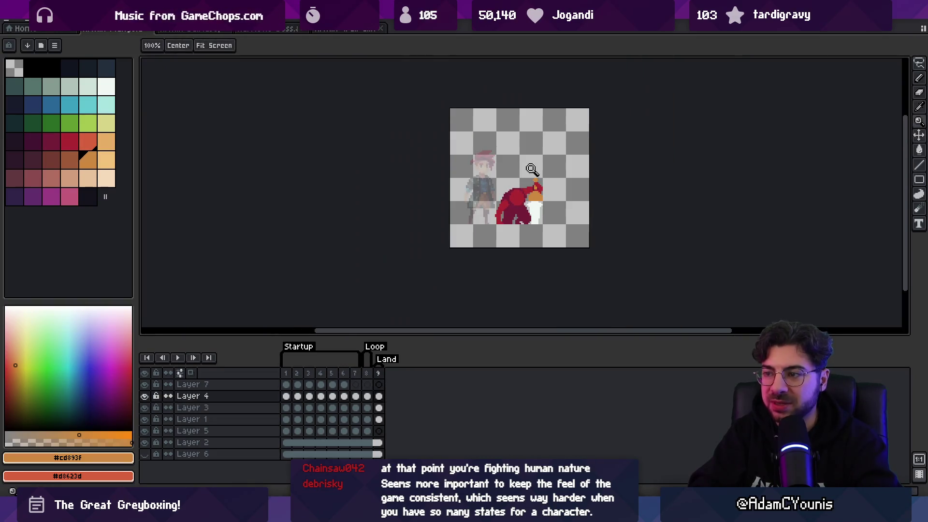
{"action": "scroll", "coordinate": [533, 174], "scroll_direction": "up", "scroll_amount": 4}
{"action": "left_click", "coordinate": [529, 188], "text": "ctrl"}
{"action": "left_click", "coordinate": [528, 189], "text": "alt"}
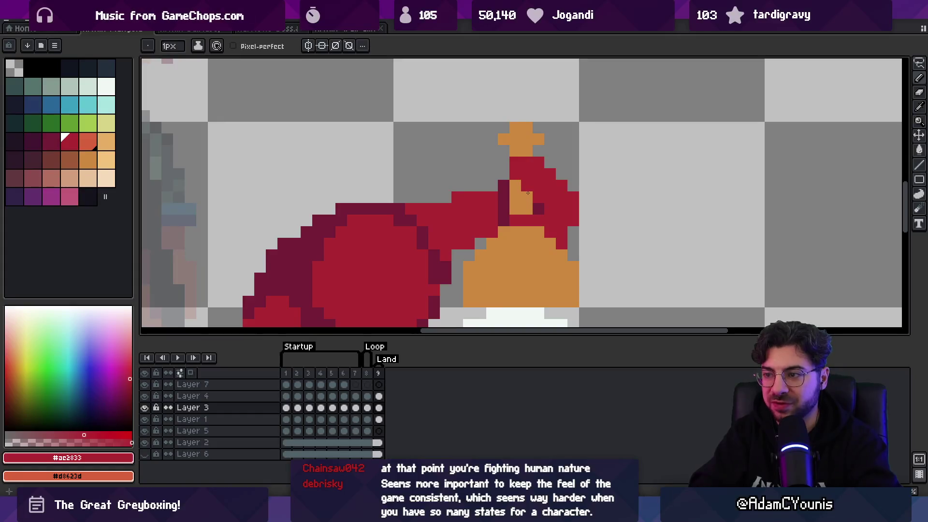
{"action": "left_click", "coordinate": [524, 192], "text": "ctrl"}
{"action": "key", "text": "z"}
{"action": "scroll", "coordinate": [540, 147], "scroll_direction": "down", "scroll_amount": 3}
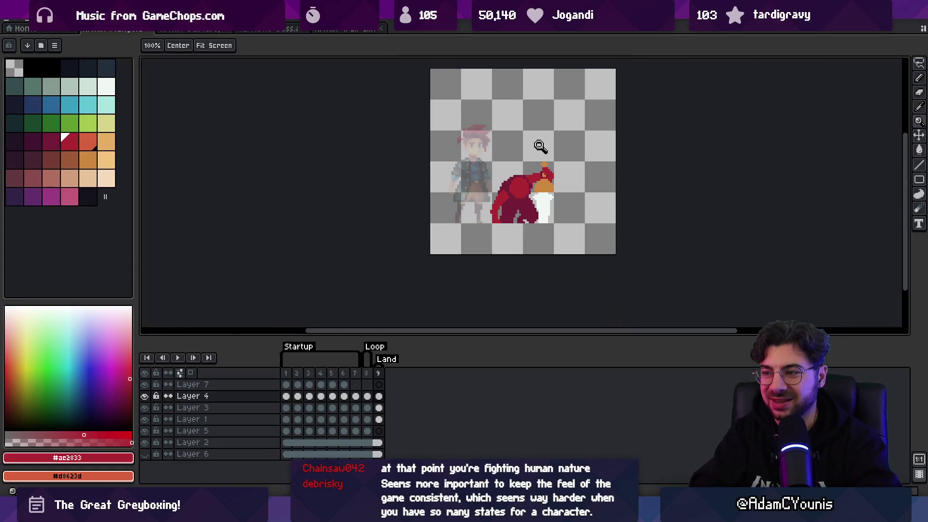
{"action": "scroll", "coordinate": [538, 170], "scroll_direction": "up", "scroll_amount": 4}
{"action": "key", "text": "b"}
{"action": "left_click", "coordinate": [537, 170], "text": "ctrl"}
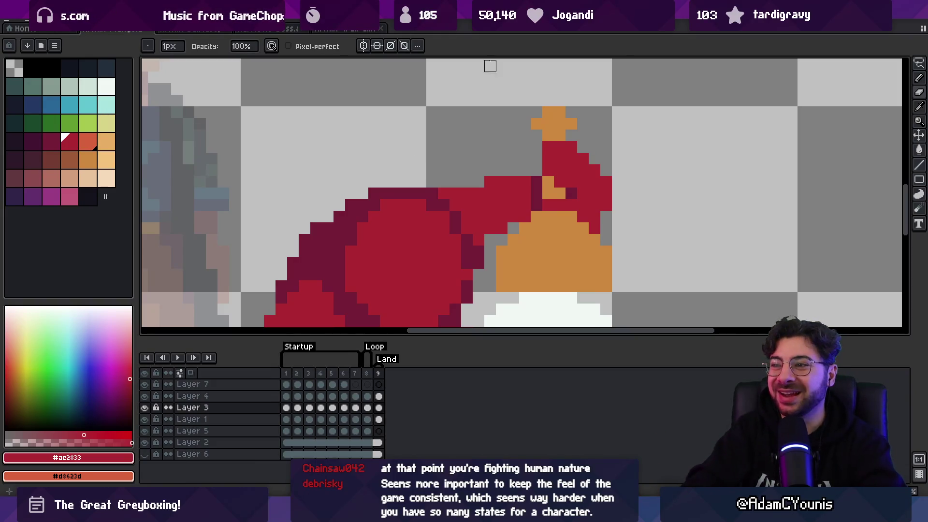
- Shade the red hood with a darker red beneath the hilt
{"action": "key", "text": "z"}
{"action": "scroll", "coordinate": [487, 151], "scroll_direction": "down", "scroll_amount": 5}
{"action": "scroll", "coordinate": [516, 144], "scroll_direction": "up", "scroll_amount": 2}
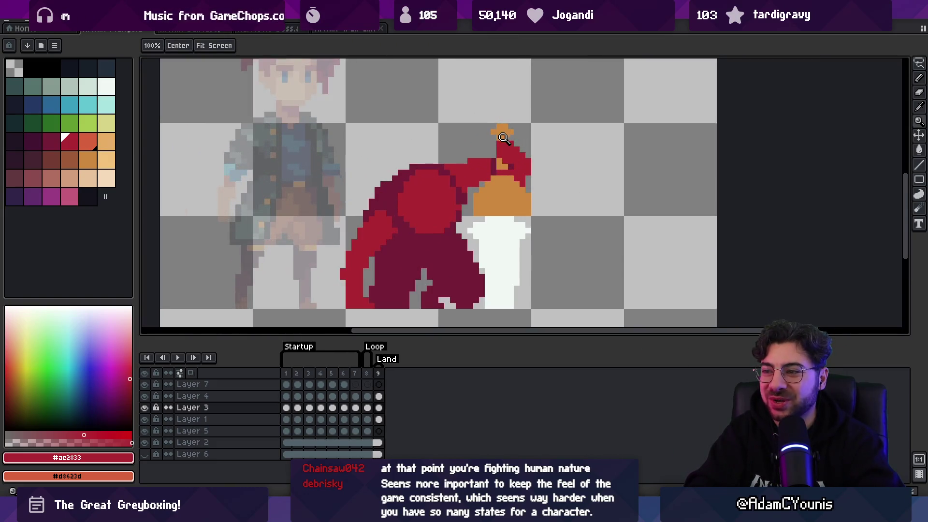
{"action": "scroll", "coordinate": [495, 153], "scroll_direction": "up", "scroll_amount": 1}
{"action": "left_click", "coordinate": [52, 160]}
{"action": "key", "text": "b"}
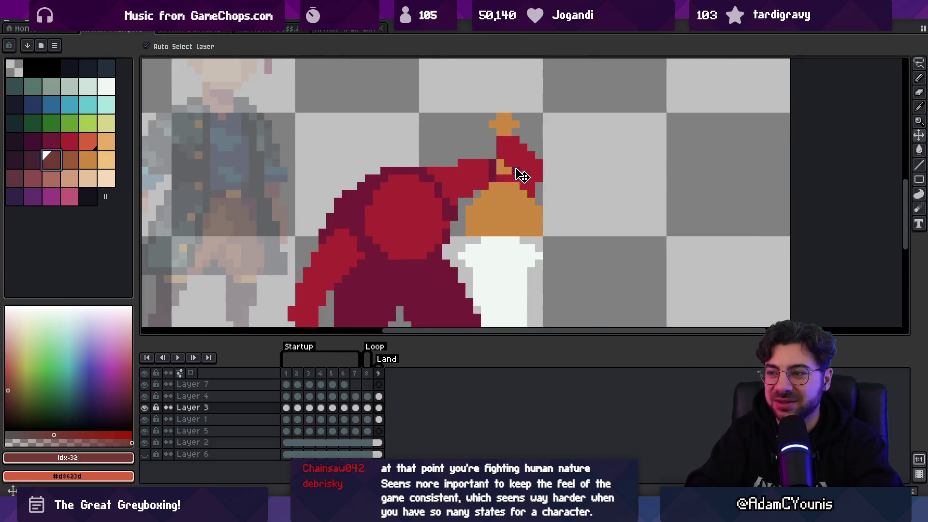
{"action": "left_click", "coordinate": [502, 164], "text": "ctrl"}
{"action": "key", "text": "z"}
{"action": "scroll", "coordinate": [476, 199], "scroll_direction": "down", "scroll_amount": 2}
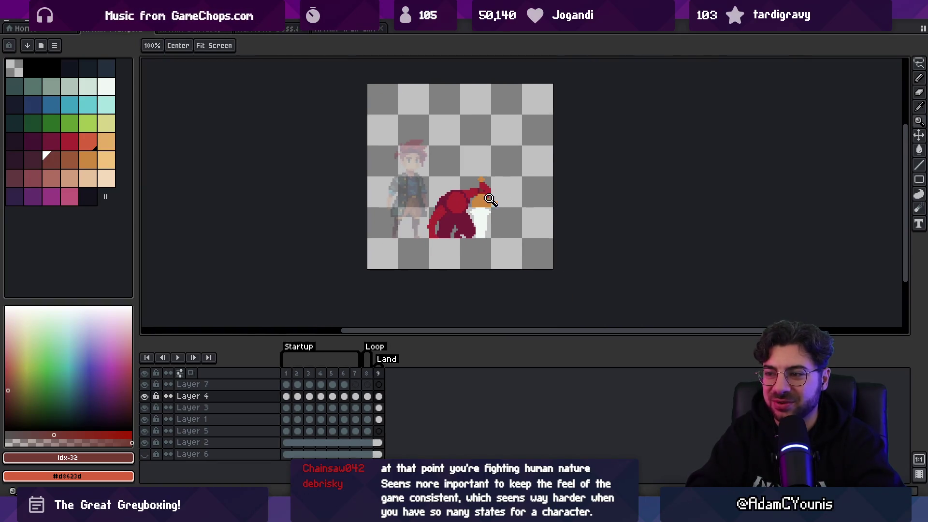
{"action": "scroll", "coordinate": [490, 200], "scroll_direction": "up", "scroll_amount": 2}
{"action": "left_click", "coordinate": [499, 197], "text": "ctrl"}
{"action": "key", "text": "b"}
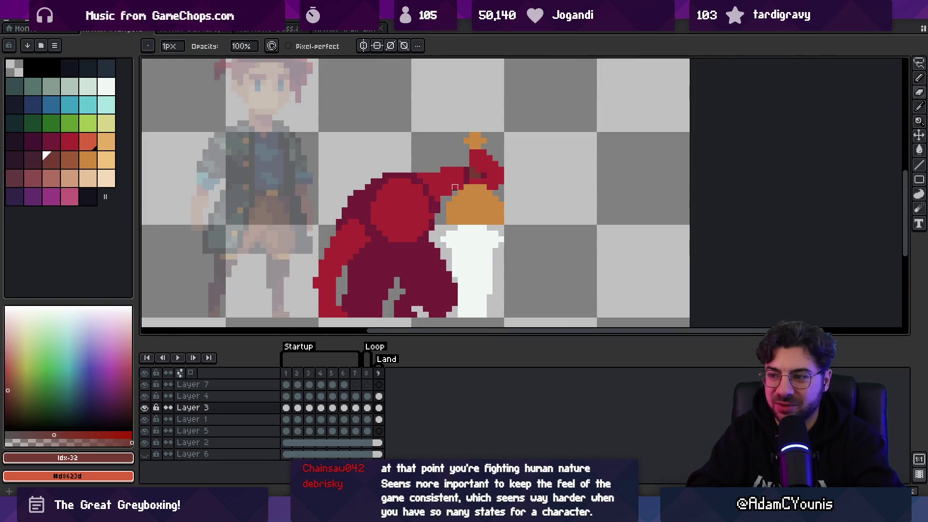
- Nudge the red cloak one pixel sideways
{"action": "key", "text": "z"}
{"action": "scroll", "coordinate": [455, 188], "scroll_direction": "down", "scroll_amount": 2}
{"action": "scroll", "coordinate": [464, 194], "scroll_direction": "up", "scroll_amount": 2}
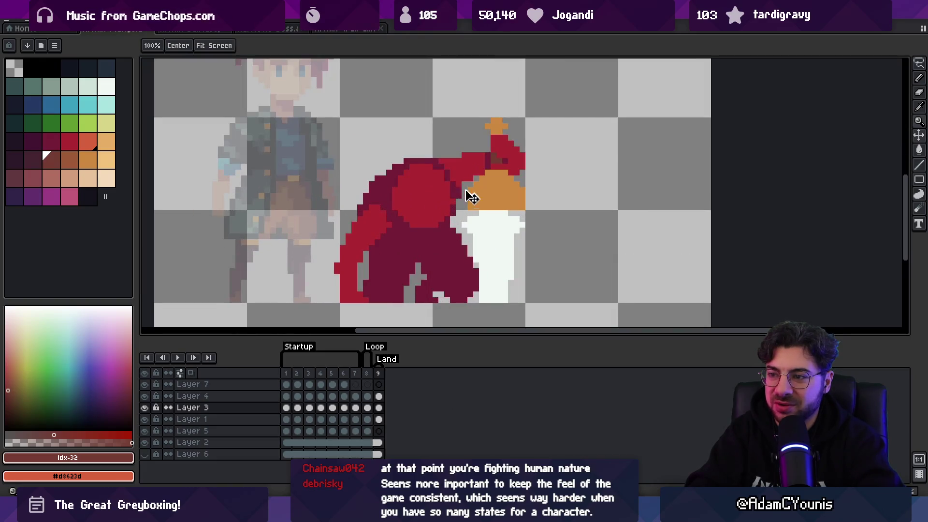
{"action": "key", "text": "v"}
{"action": "mouse_move", "coordinate": [458, 203]}
{"action": "left_mouse_down"}
{"action": "mouse_move", "coordinate": [439, 213]}
{"action": "mouse_move", "coordinate": [453, 202]}
{"action": "left_mouse_up"}
- Magic-wand the connected bright red cloak pixels, then undo and redo the cloak edits
{"action": "key", "text": "b"}
{"action": "key", "text": "w"}
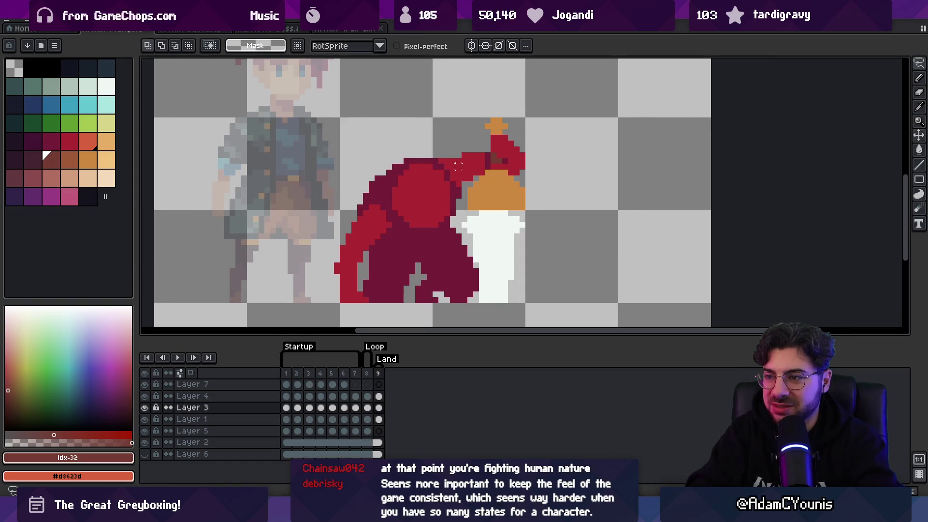
{"action": "left_click", "coordinate": [429, 201]}
{"action": "left_click", "coordinate": [475, 46]}
{"action": "left_click", "coordinate": [463, 165]}
{"action": "key", "text": "ctrl+z"}
{"action": "key", "text": "ctrl+z"}
{"action": "key", "text": "ctrl+z"}
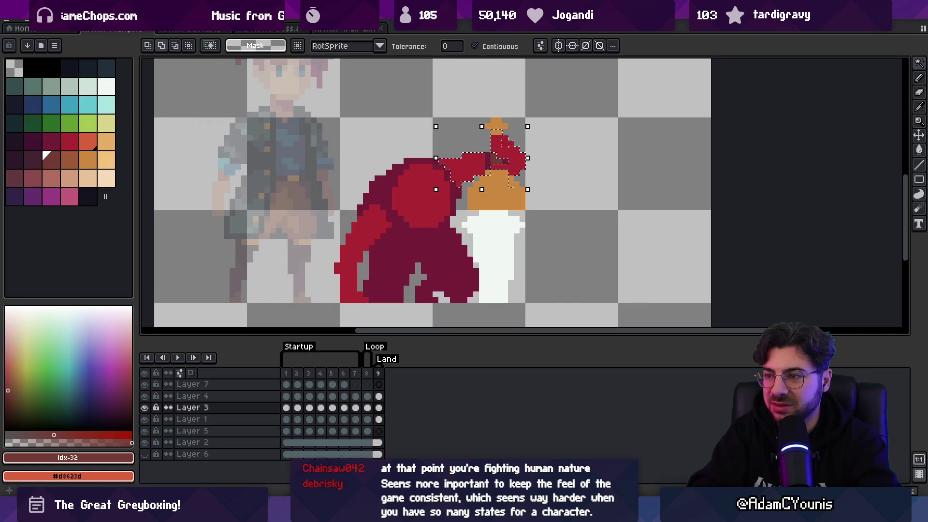
{"action": "left_click", "coordinate": [420, 203]}
{"action": "key", "text": "ctrl+y"}
{"action": "key", "text": "ctrl+y"}
{"action": "key", "text": "ctrl+y"}
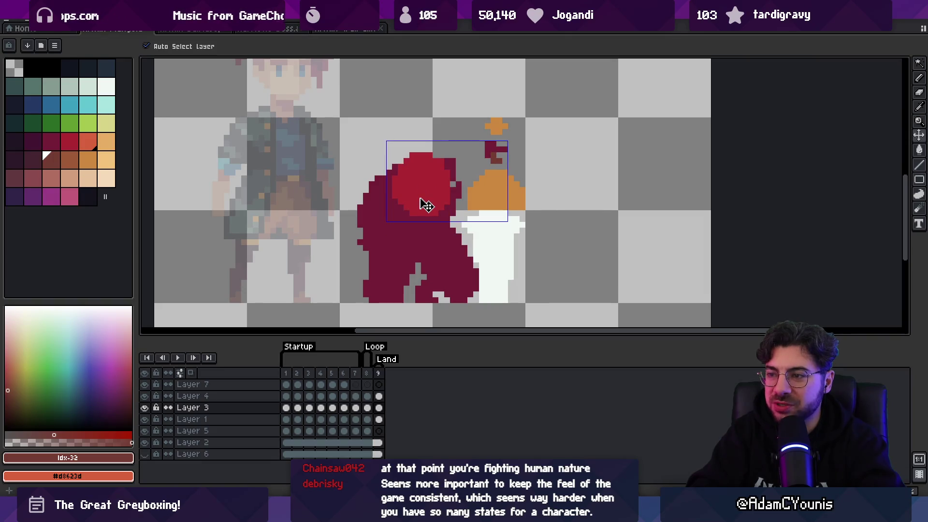
- Deselect, step back a frame and select frames 7 and 8 in the timeline
{"action": "key", "text": "ctrl+d"}
{"action": "key", "text": "Left"}
{"action": "key", "text": "Left"}
{"action": "key", "text": "Left"}
{"action": "left_click_drag", "start_coordinate": [355, 374], "coordinate": [377, 379]}
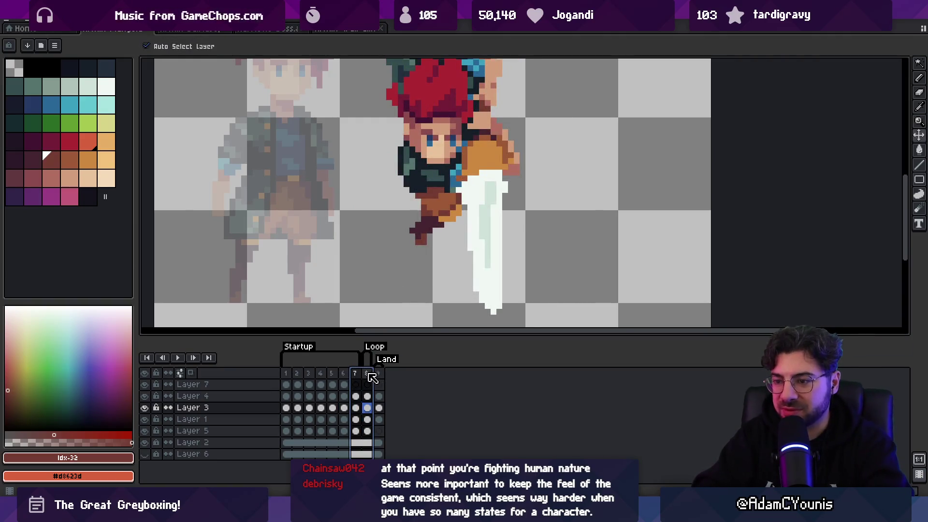
- Compare frames 8, 9 and 3, then return to the Land frame, frame 9
{"action": "left_click", "coordinate": [379, 374]}
{"action": "left_click", "coordinate": [367, 374]}
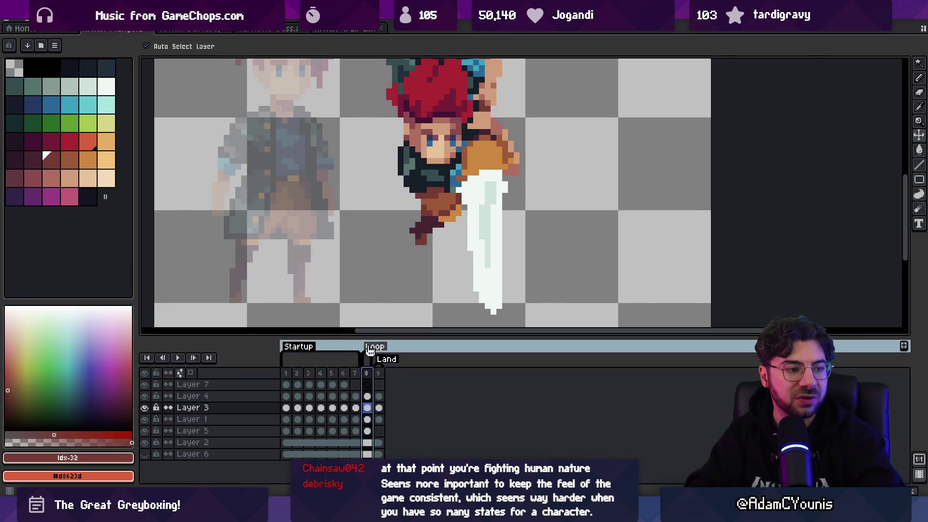
{"action": "scroll", "coordinate": [427, 196], "scroll_direction": "down", "scroll_amount": 2}
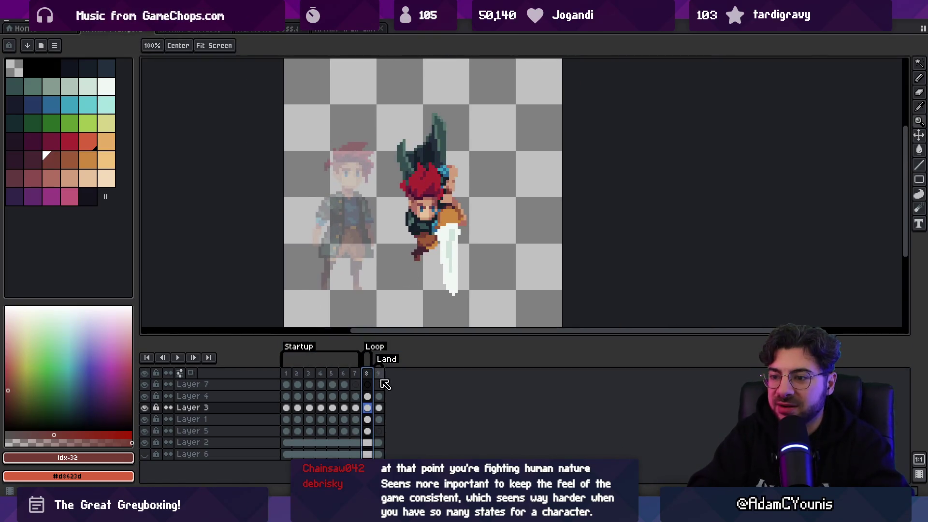
{"action": "left_click", "coordinate": [379, 374]}
{"action": "left_click", "coordinate": [311, 375]}
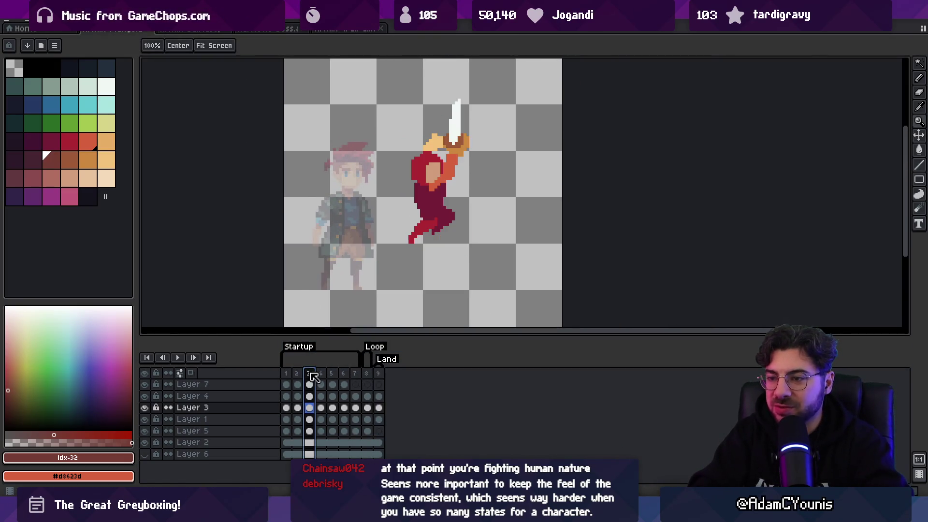
{"action": "left_click", "coordinate": [450, 186]}
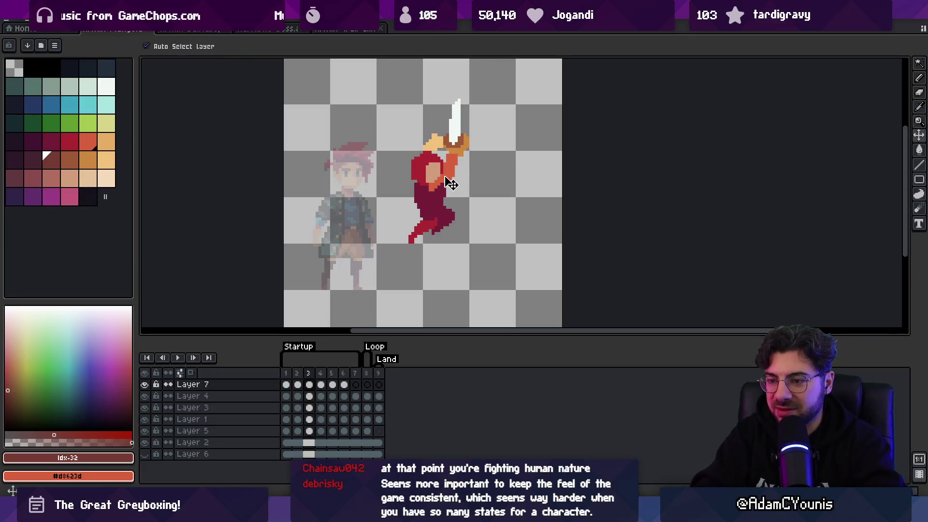
{"action": "left_click", "coordinate": [379, 378]}
- On Layer 3, magic-wand select the red arm and orange hand
{"action": "left_click", "coordinate": [394, 252]}
{"action": "key", "text": "w"}
{"action": "left_click", "coordinate": [389, 261]}
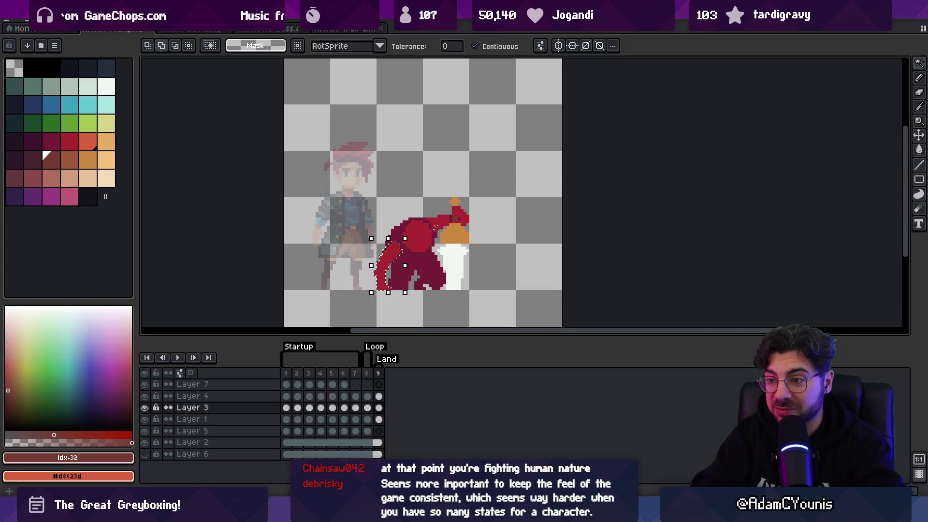
{"action": "left_click", "coordinate": [435, 226]}
{"action": "key", "text": "z"}
{"action": "left_click", "coordinate": [458, 216]}
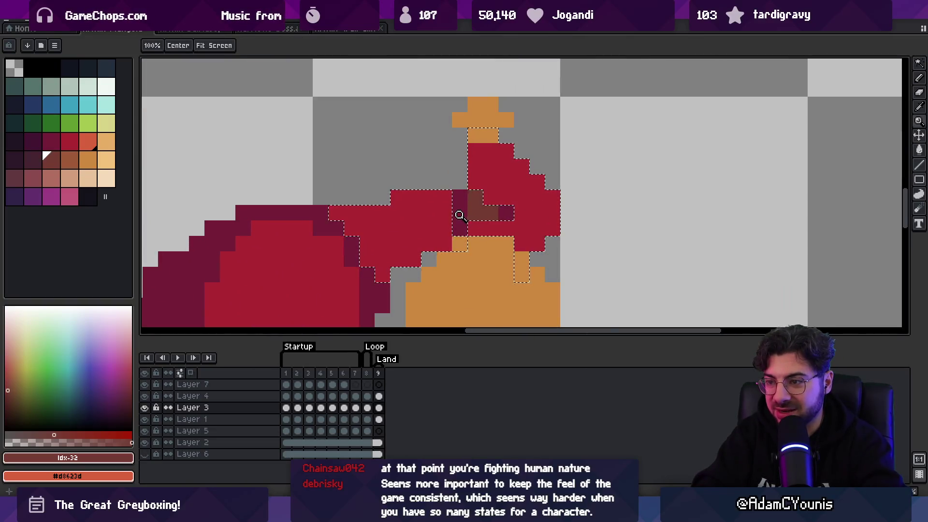
{"action": "left_click", "coordinate": [459, 215]}
{"action": "key", "text": "w"}
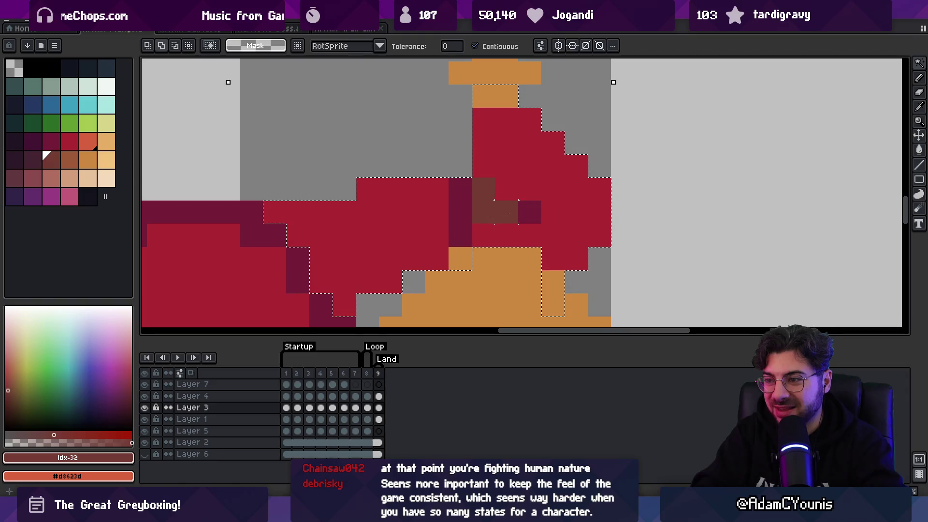
- Cut the arm from Layer 3 and paste it in place on Layer 7
{"action": "key", "text": "z"}
{"action": "scroll", "coordinate": [509, 214], "scroll_direction": "down", "scroll_amount": 5}
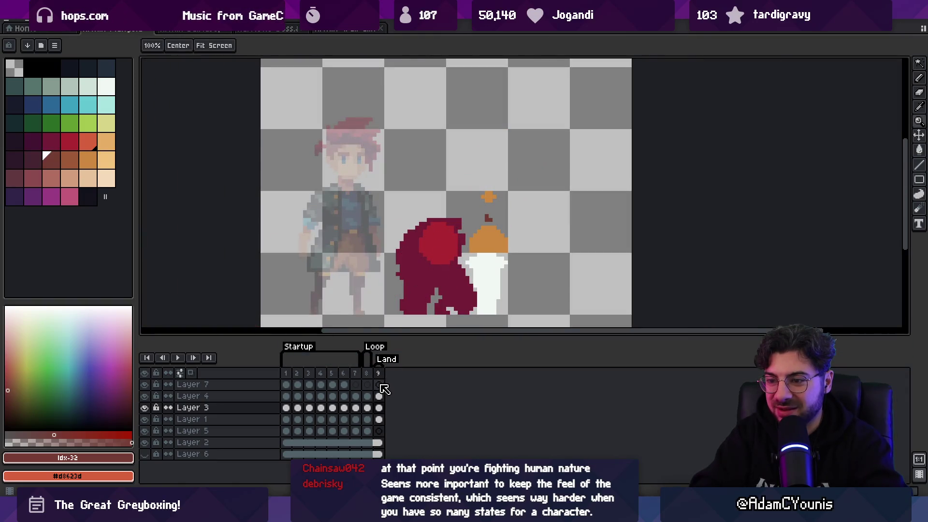
{"action": "left_click", "coordinate": [381, 386]}
{"action": "key", "text": "ctrl+v"}
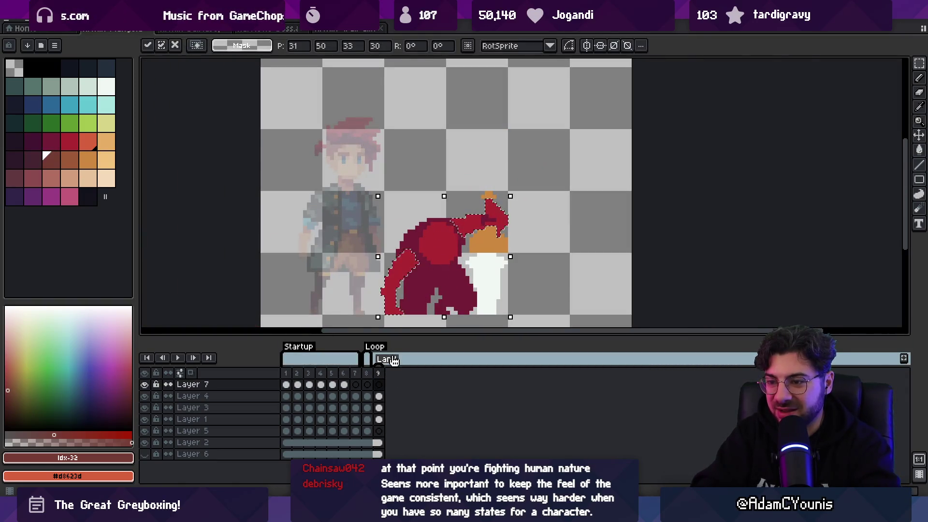
{"action": "key", "text": "Return"}
{"action": "key", "text": "v"}
{"action": "key", "text": "b"}
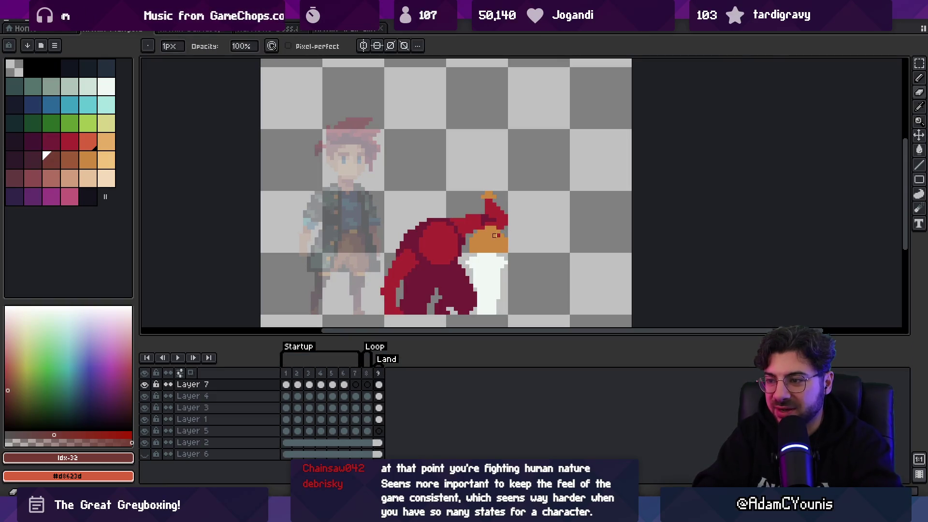
{"action": "scroll", "coordinate": [491, 232], "scroll_direction": "up", "scroll_amount": 2}
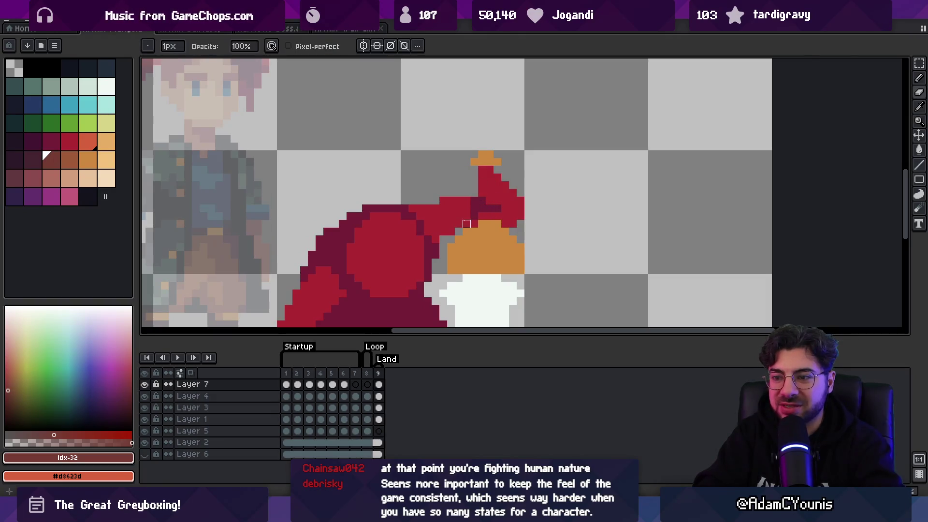
- Repaint and darken the pixels where the arm meets the orange hand
{"action": "left_click_drag", "start_coordinate": [482, 201], "coordinate": [503, 193]}
{"action": "left_click", "coordinate": [482, 208]}
{"action": "left_click", "coordinate": [490, 203]}
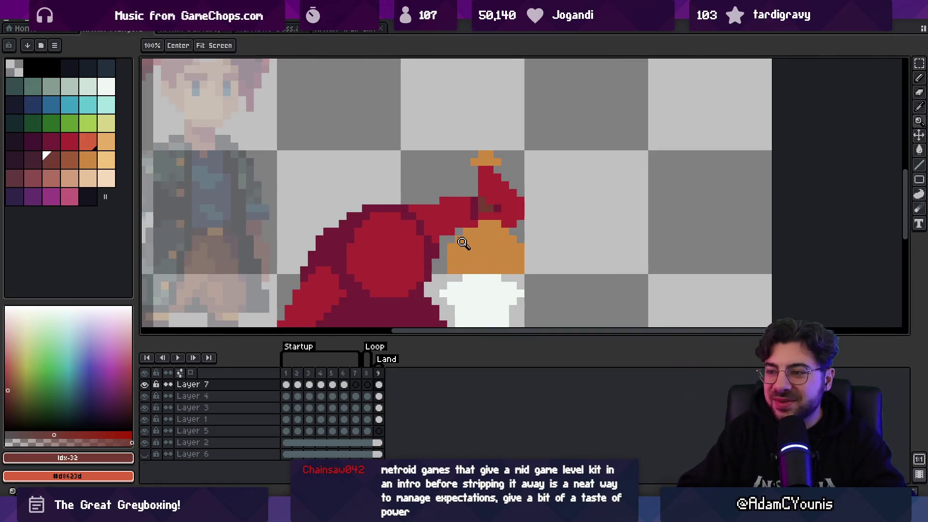
{"action": "scroll", "coordinate": [459, 242], "scroll_direction": "down", "scroll_amount": 1}
- Eyedrop bright red #ac2833 and paint the cloak's left edge on Layer 1
{"action": "left_click", "coordinate": [470, 172], "text": "alt"}
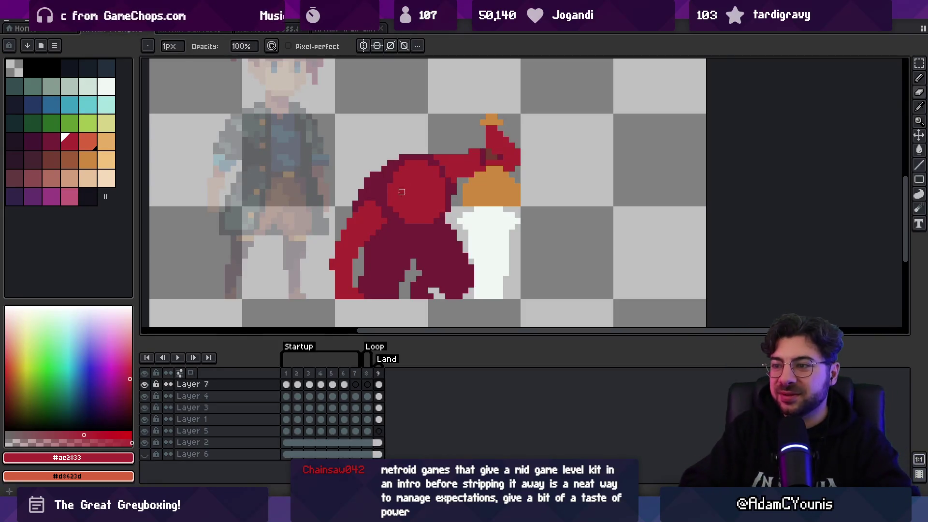
{"action": "key", "text": "z"}
{"action": "scroll", "coordinate": [459, 155], "scroll_direction": "down", "scroll_amount": 4}
{"action": "scroll", "coordinate": [455, 162], "scroll_direction": "up", "scroll_amount": 5}
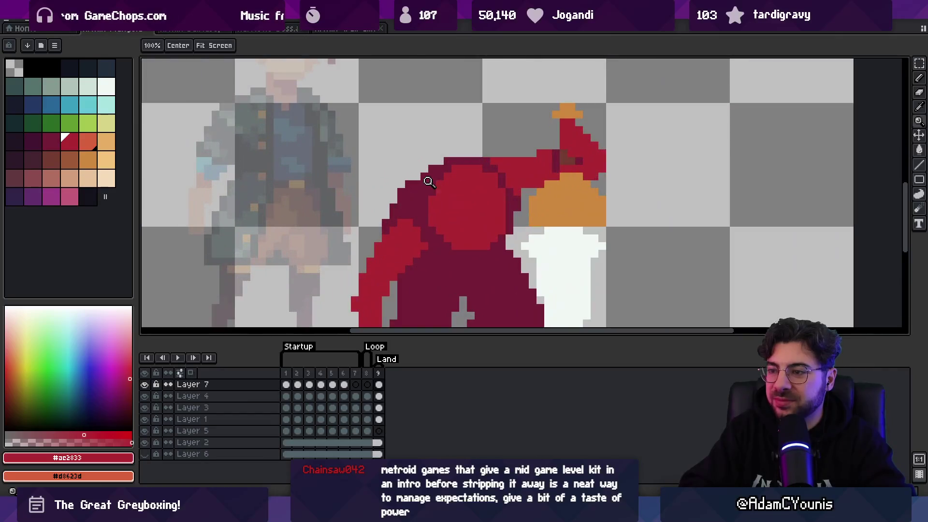
{"action": "key", "text": "b"}
{"action": "left_click", "coordinate": [447, 153], "text": "ctrl"}
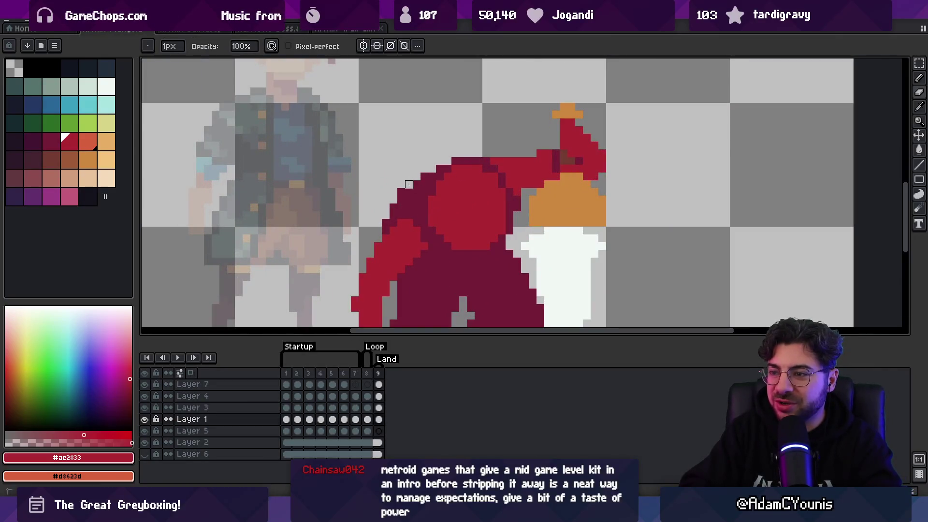
- Pick the dark red #741c37 and outline the cloak
{"action": "left_click", "coordinate": [468, 157], "text": "alt"}
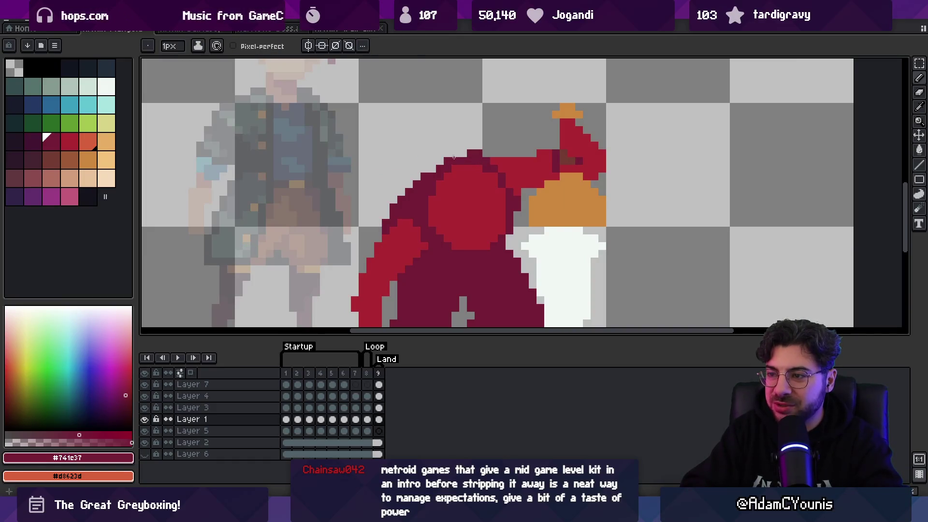
{"action": "key", "text": "z"}
{"action": "scroll", "coordinate": [434, 171], "scroll_direction": "down", "scroll_amount": 3}
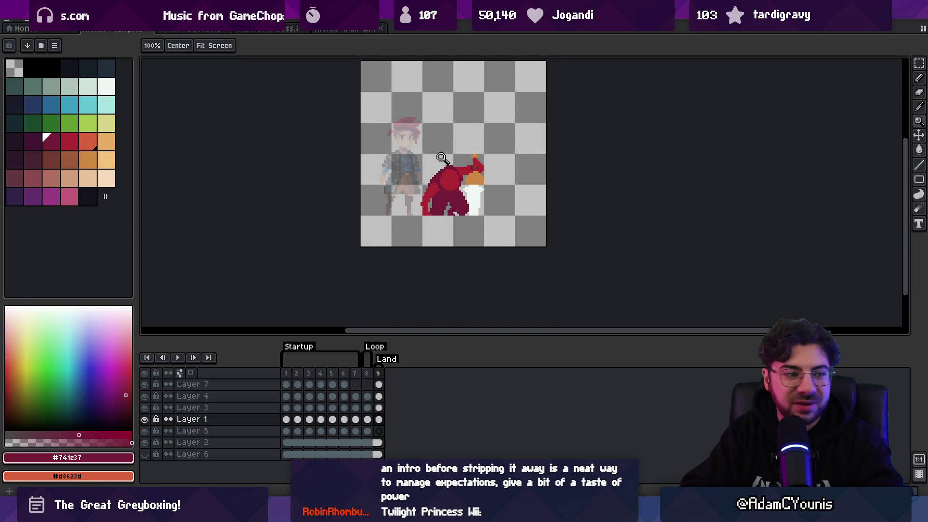
{"action": "scroll", "coordinate": [444, 163], "scroll_direction": "up", "scroll_amount": 2}
{"action": "key", "text": "b"}
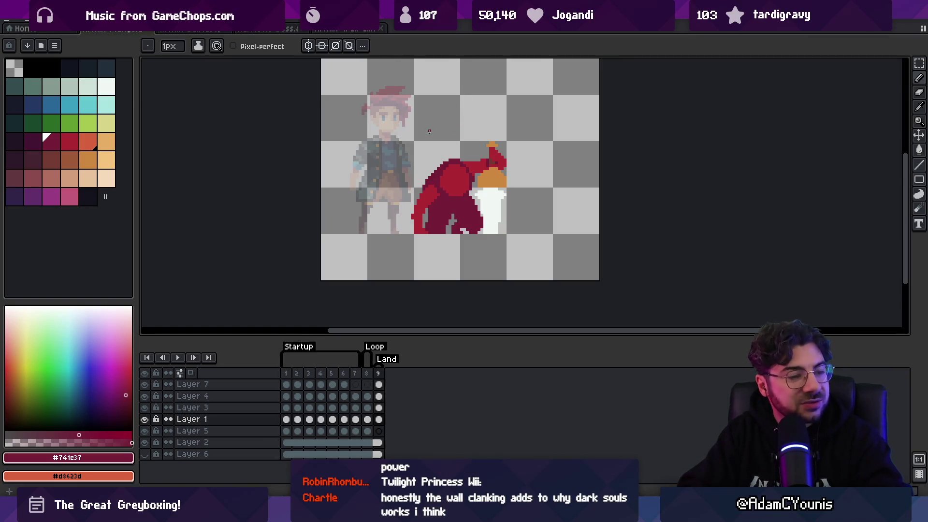
{"action": "key", "text": "z"}
{"action": "scroll", "coordinate": [436, 200], "scroll_direction": "down", "scroll_amount": 2}
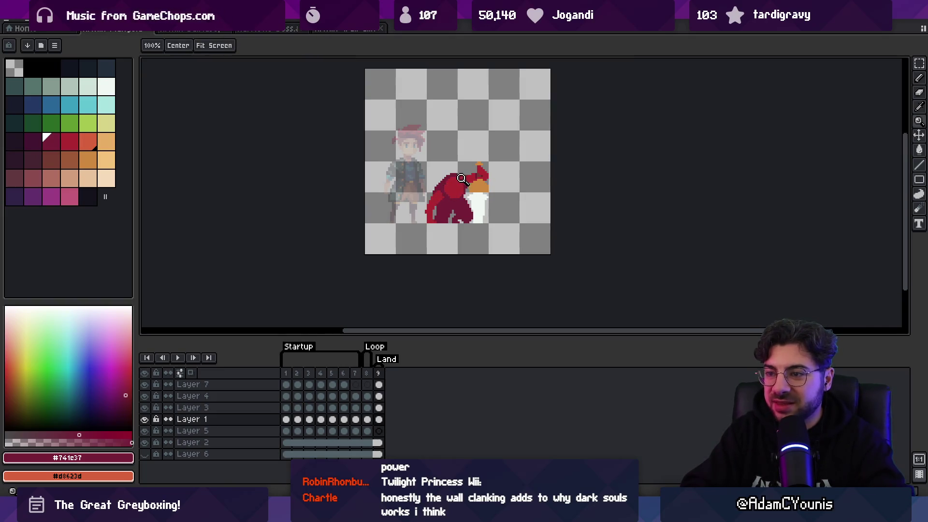
{"action": "scroll", "coordinate": [462, 179], "scroll_direction": "up", "scroll_amount": 4}
- Select Layer 7 from the arm artwork and return to the pencil
{"action": "key", "text": "v"}
{"action": "left_click", "coordinate": [459, 177]}
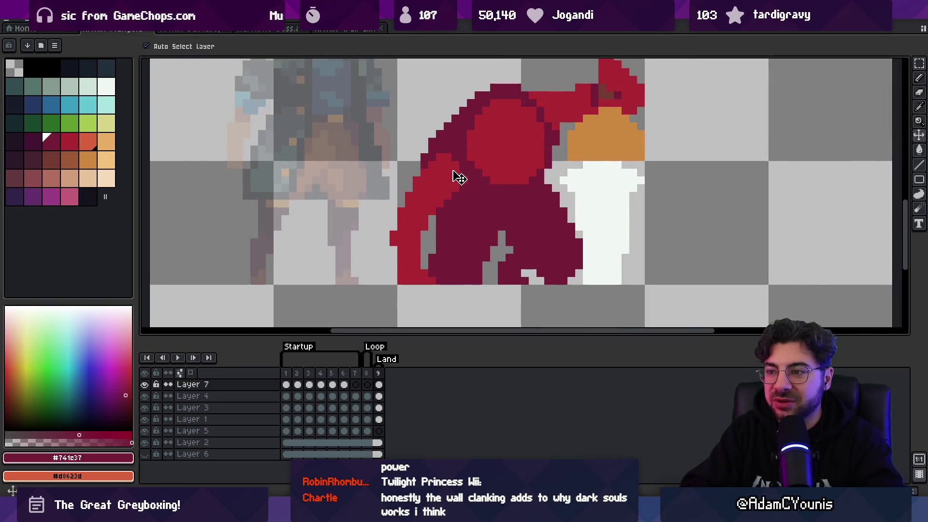
{"action": "key", "text": "b"}
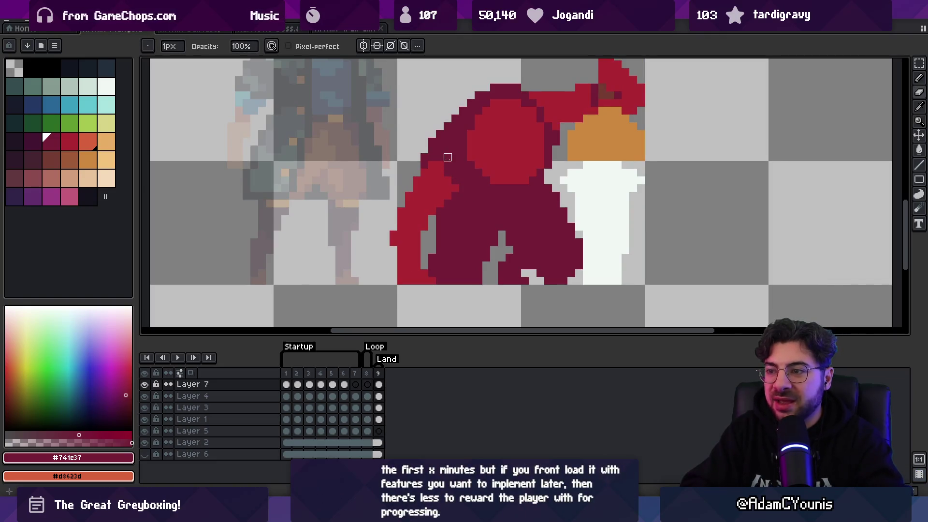
{"action": "key", "text": "z"}
{"action": "scroll", "coordinate": [445, 191], "scroll_direction": "down", "scroll_amount": 2}
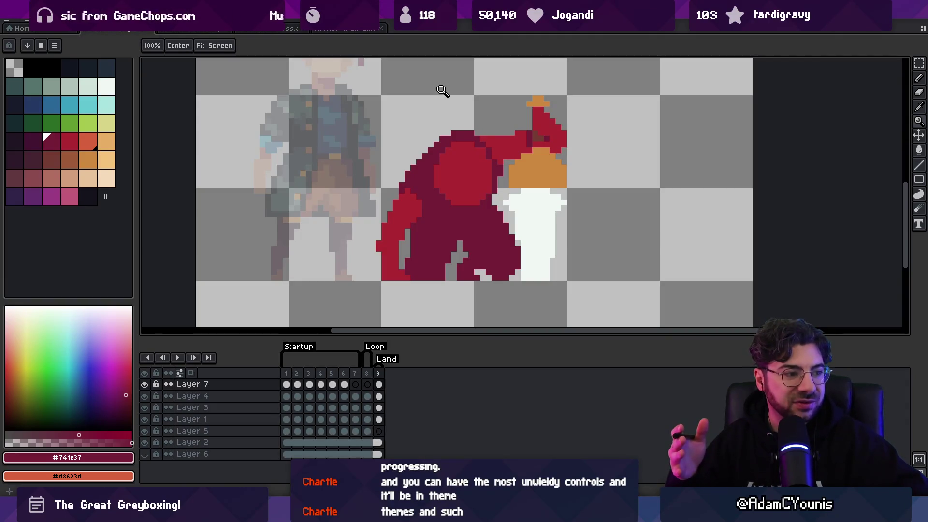
{"action": "key", "text": "b"}
{"action": "left_click", "coordinate": [431, 150], "text": "ctrl"}
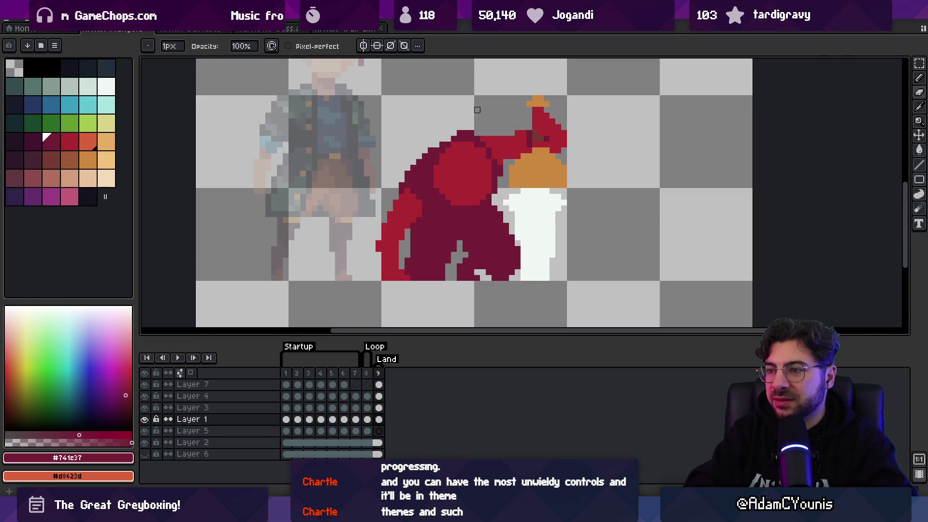
{"action": "key", "text": "v"}
{"action": "scroll", "coordinate": [457, 145], "scroll_direction": "down", "scroll_amount": 3}
{"action": "scroll", "coordinate": [454, 156], "scroll_direction": "up", "scroll_amount": 4}
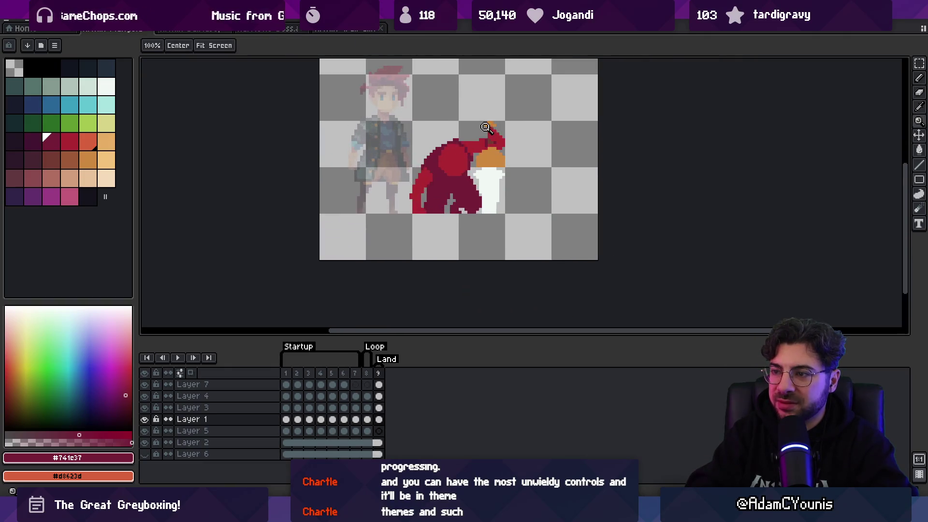